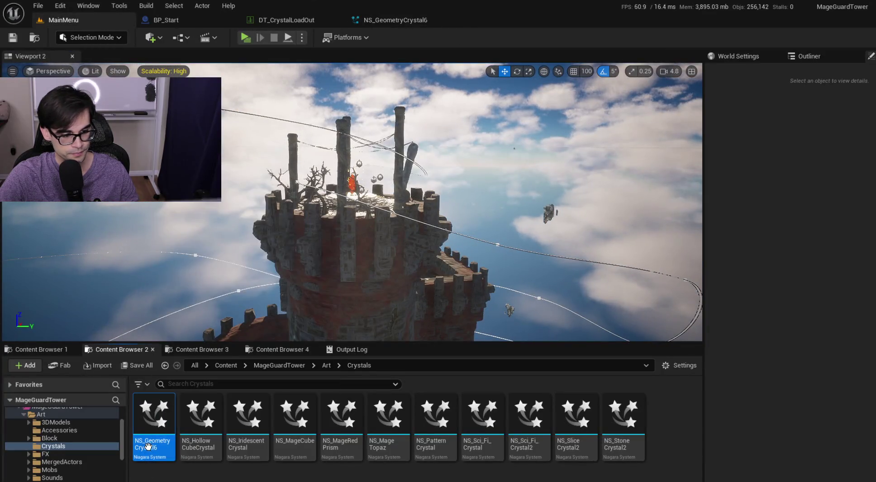
Rename NS_GeometryCrystal6 to NS_MageBluePrism.
key(F2)
text(NS_MageB)
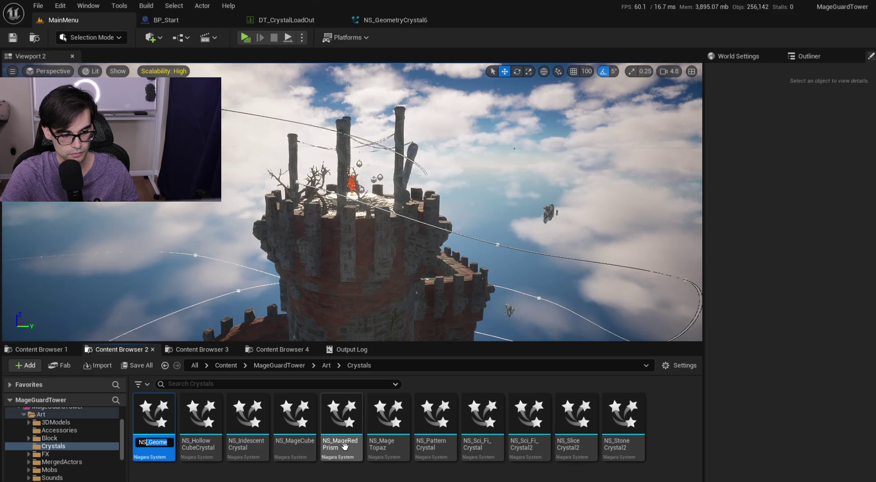
text(Prism)
key(Return)
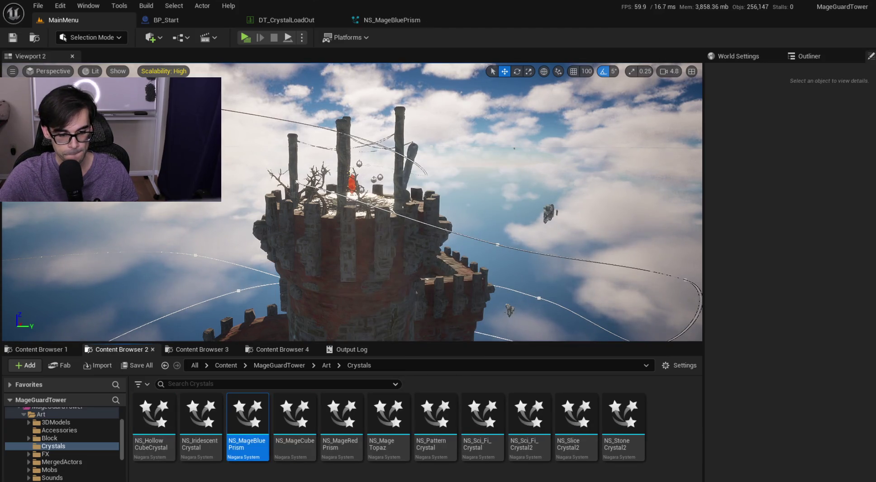
Open NS_HollowCubeCrystal, go back to the main editor, and rename it NS_MageCubeCube.
double_click(153, 430)
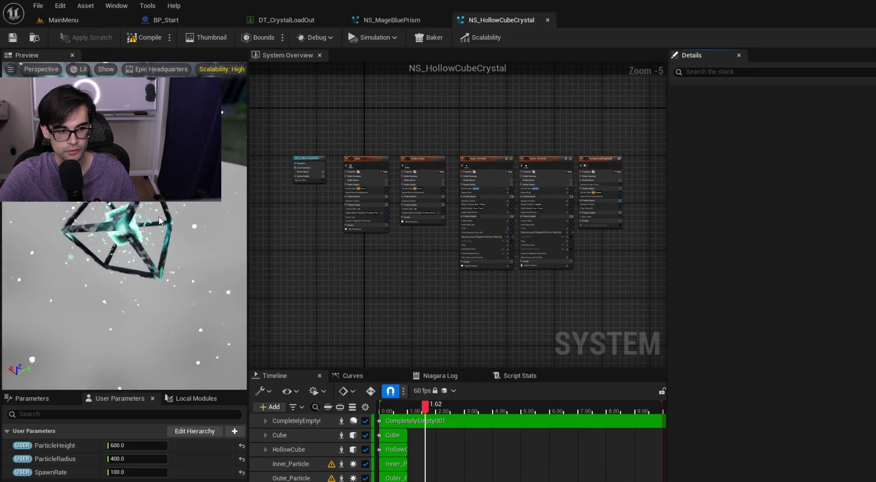
click(70, 22)
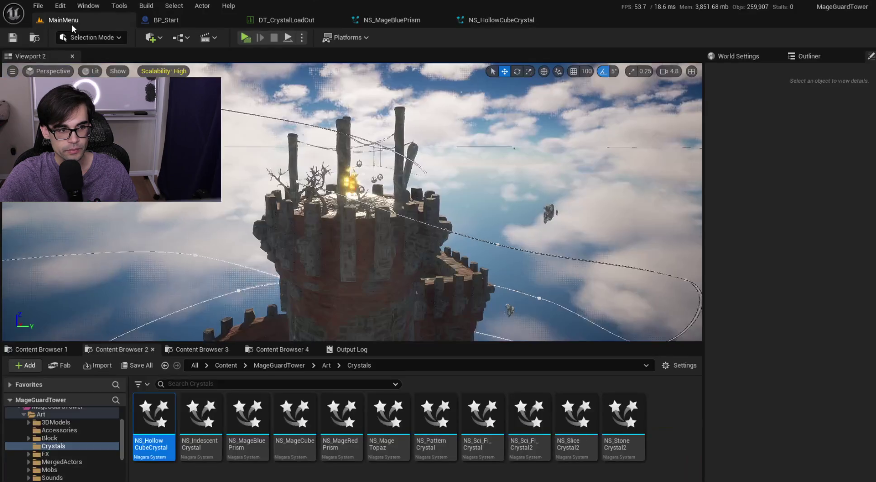
click(149, 451)
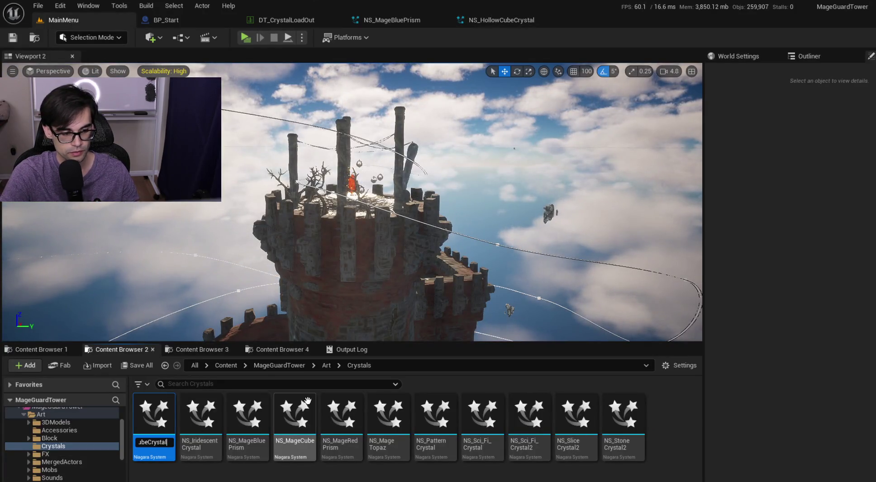
text(M)
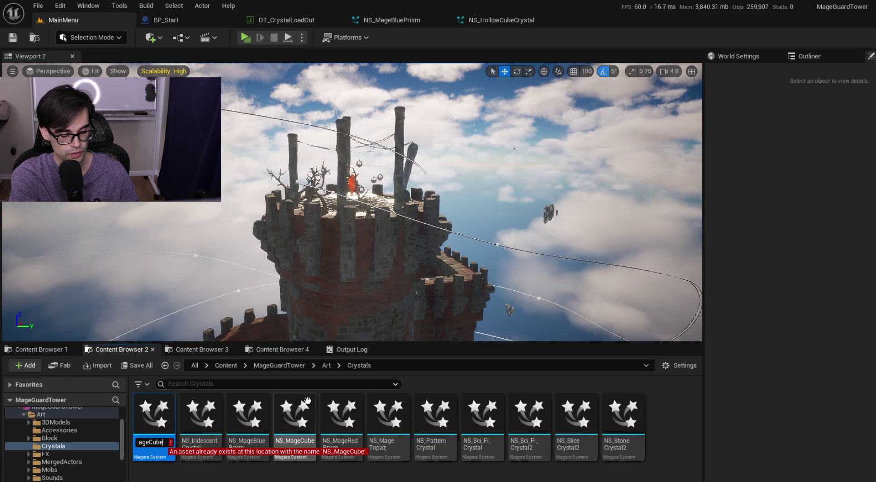
text(Cub)
key(Return)
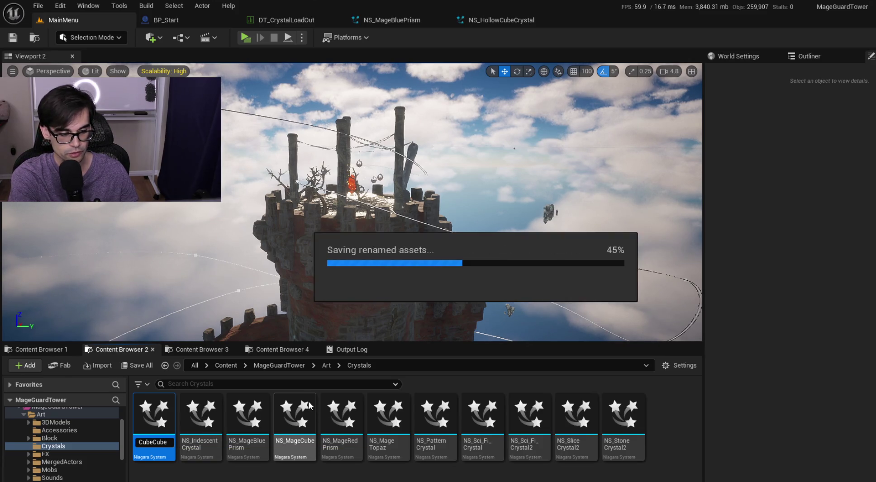
Open NS_IridescentCrystal in Niagara and select its system and Crystal emitter nodes to inspect them.
double_click(159, 421)
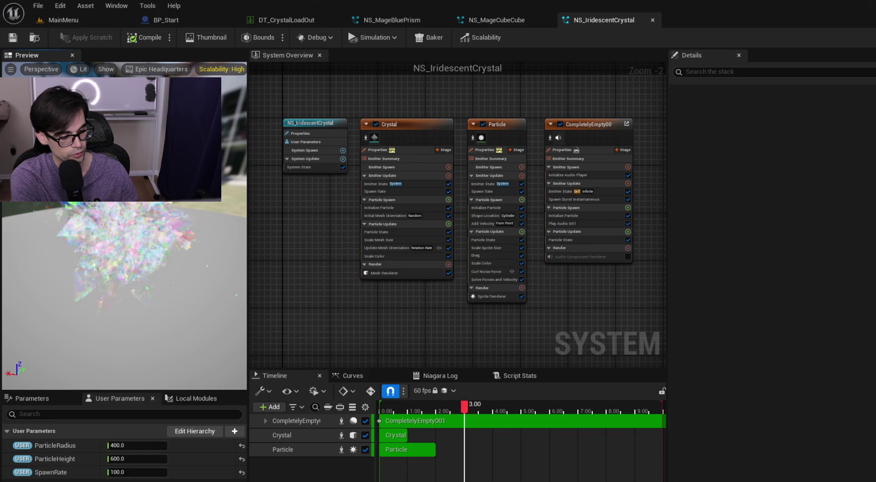
drag(336, 302, 384, 87)
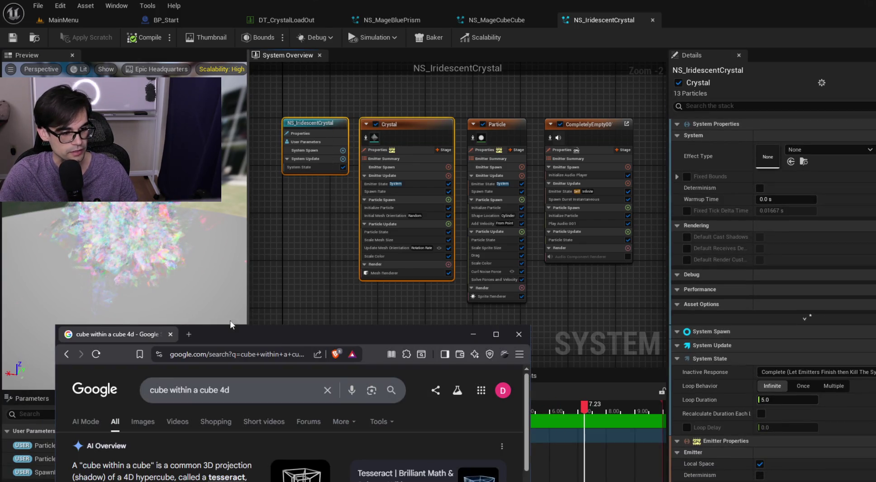
Maximize Chrome and browse Google image results for 'tesseract' in a new tab.
double_click(285, 335)
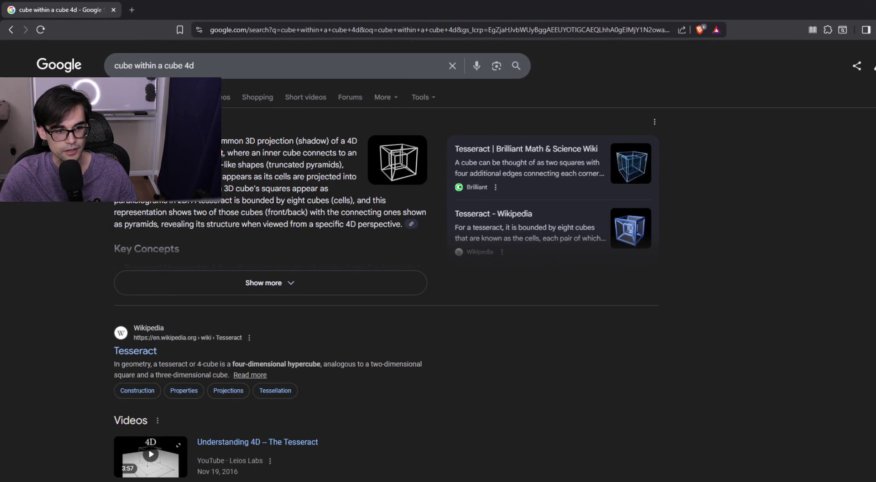
middle_click(319, 189)
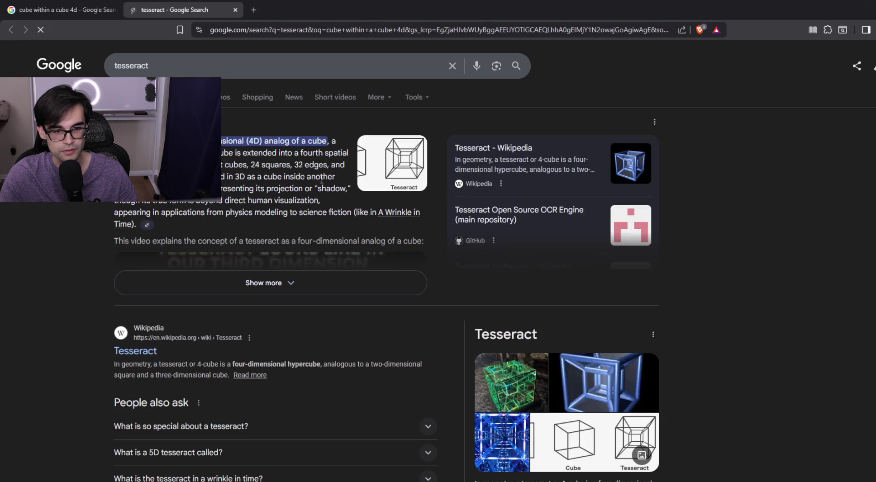
click(407, 183)
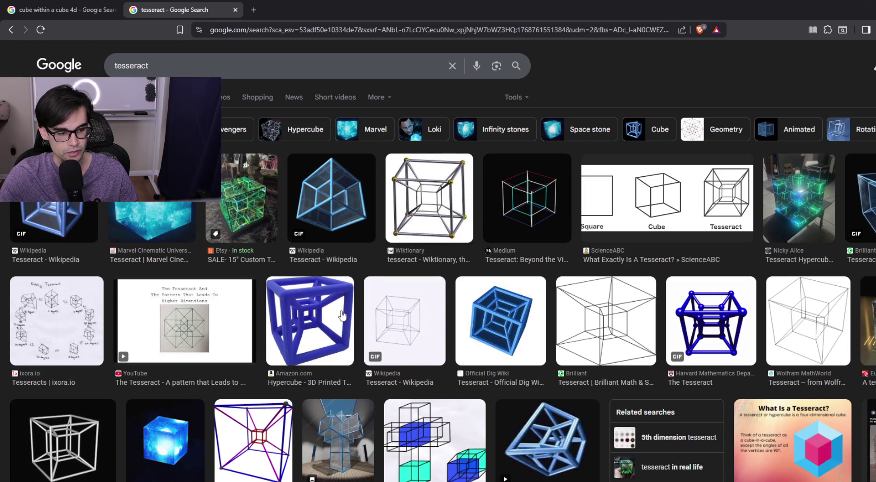
scroll(348, 329, down, 8)
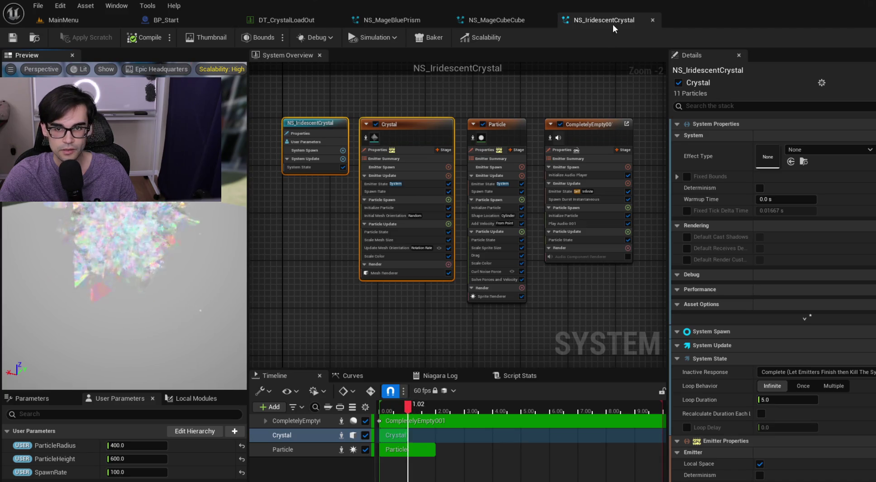
Rename NS_IridescentCrystal to NS_MageIridescent.
click(90, 19)
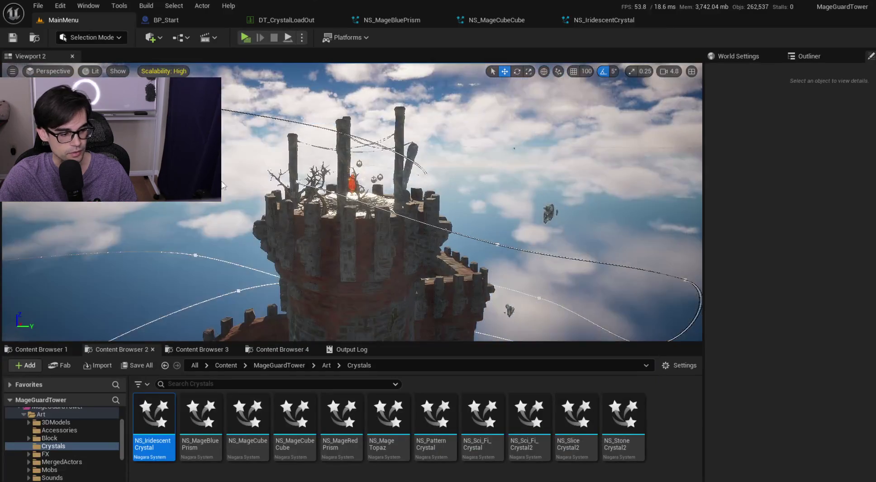
key(F2)
key(End)
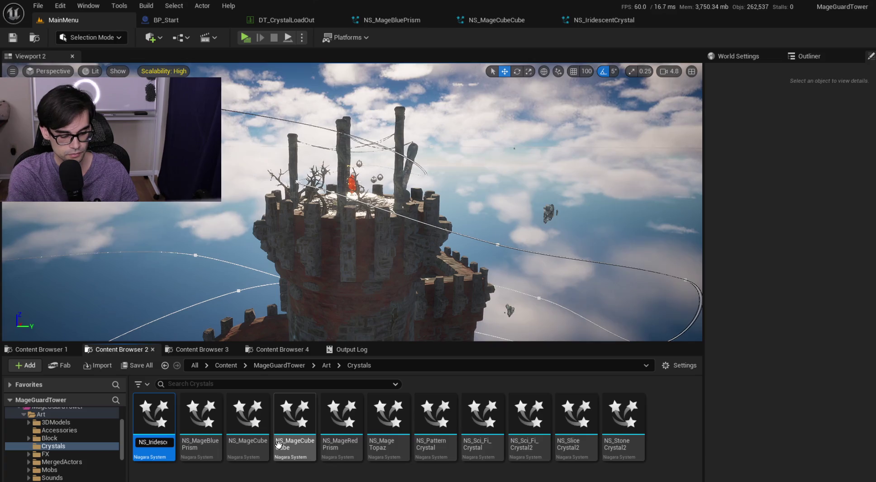
key(BackSpace)
key(BackSpace)
key(BackSpace)
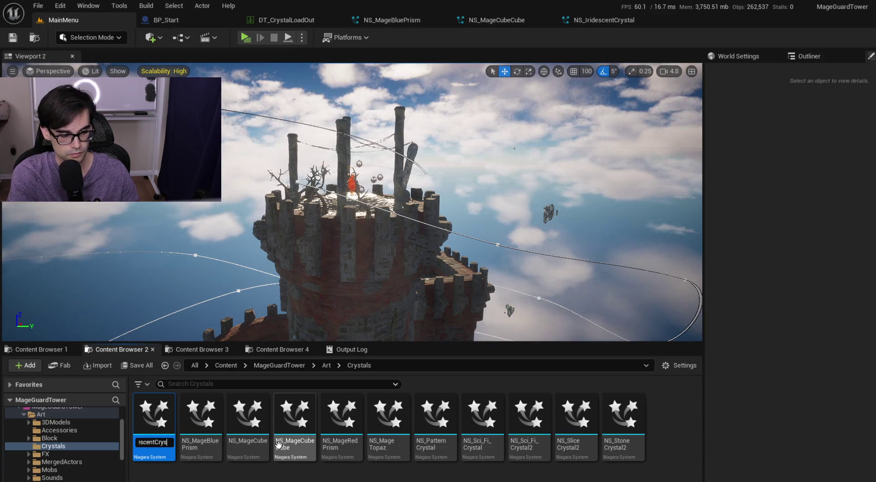
key(Return)
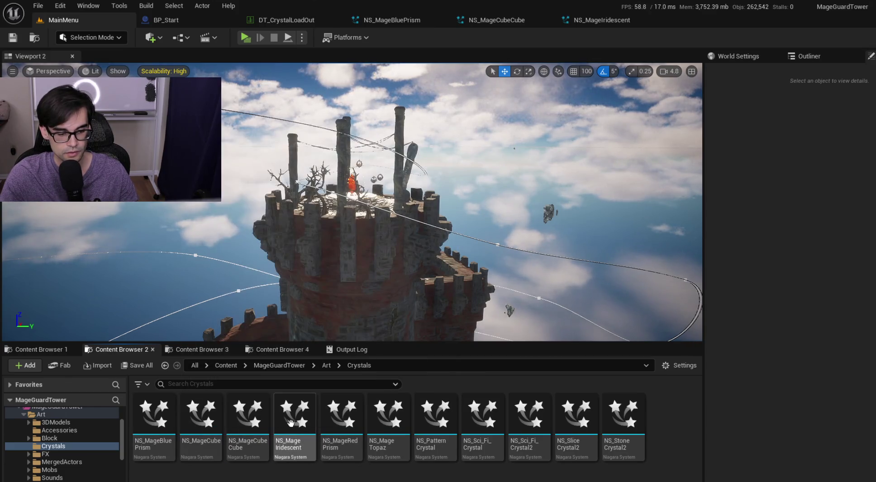
Open NS_PatternCrystal and close the NS_MageBluePrism, NS_MageCubeCube, NS_MageIridescent and NS_PatternCrystal editors.
double_click(432, 423)
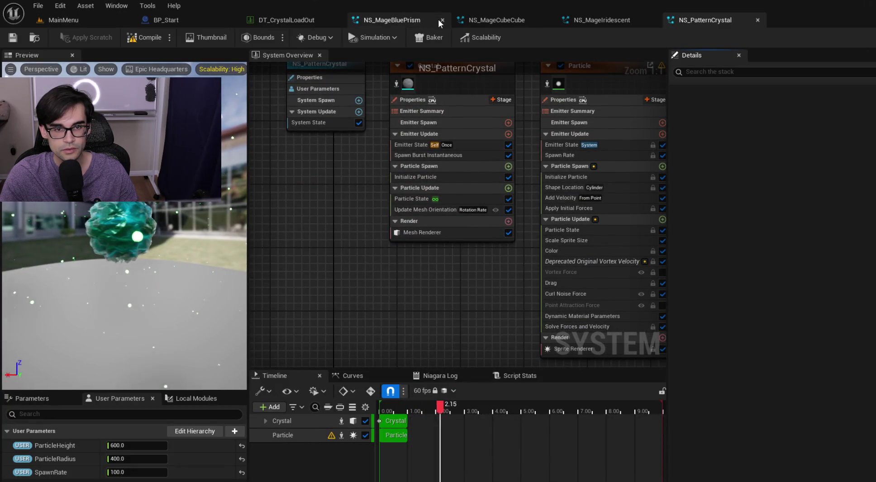
click(440, 19)
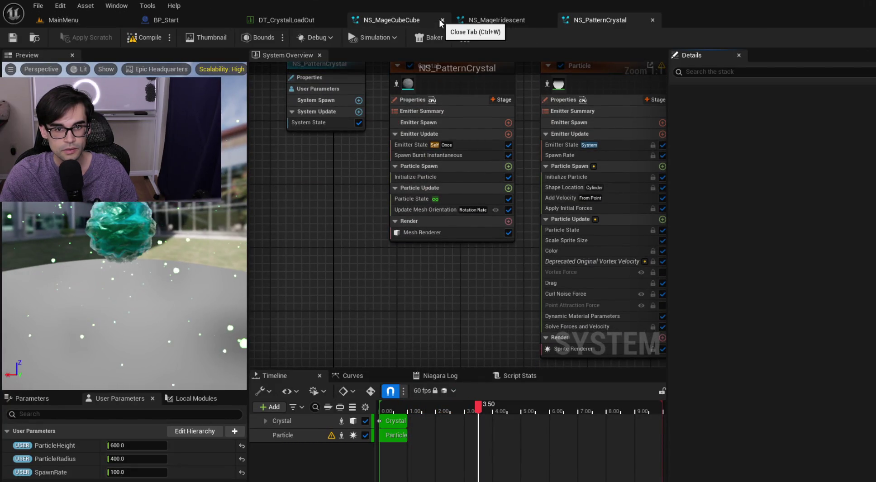
click(440, 19)
click(441, 19)
drag(202, 204, 204, 235)
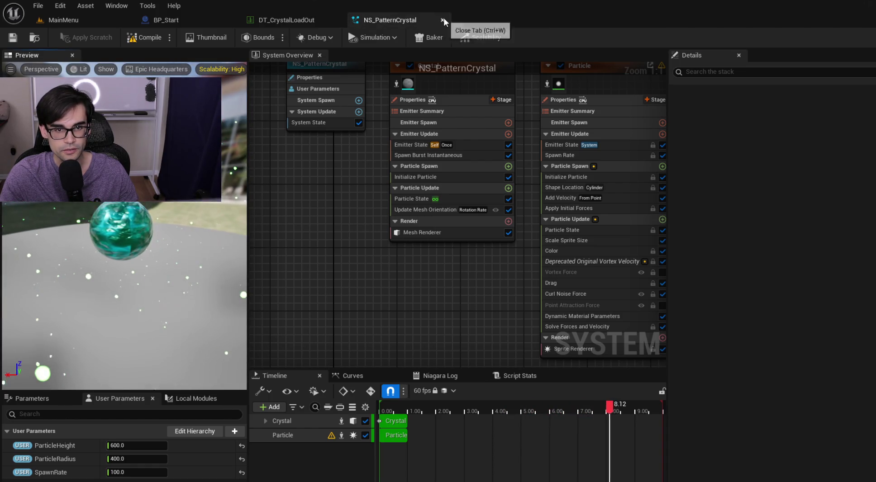
click(442, 20)
Rename NS_PatternCrystal to NS_MageEgg, then open NS_Sci_Fi_Crystal.
click(77, 19)
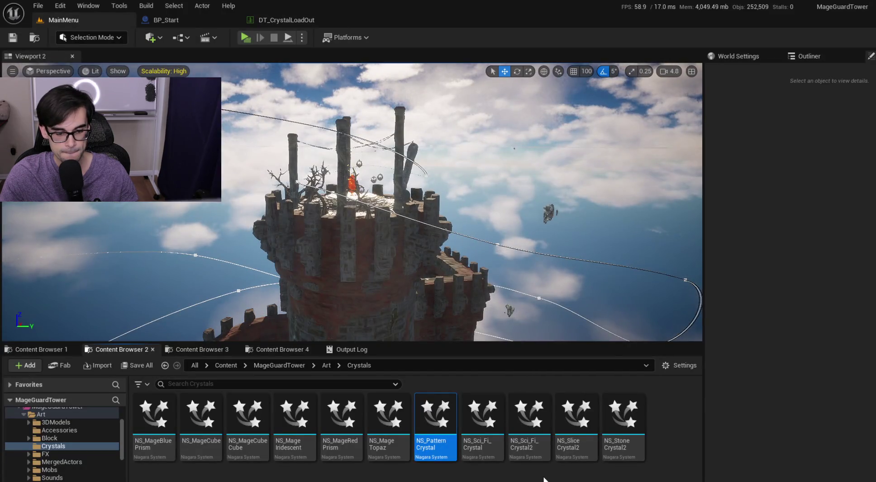
key(F2)
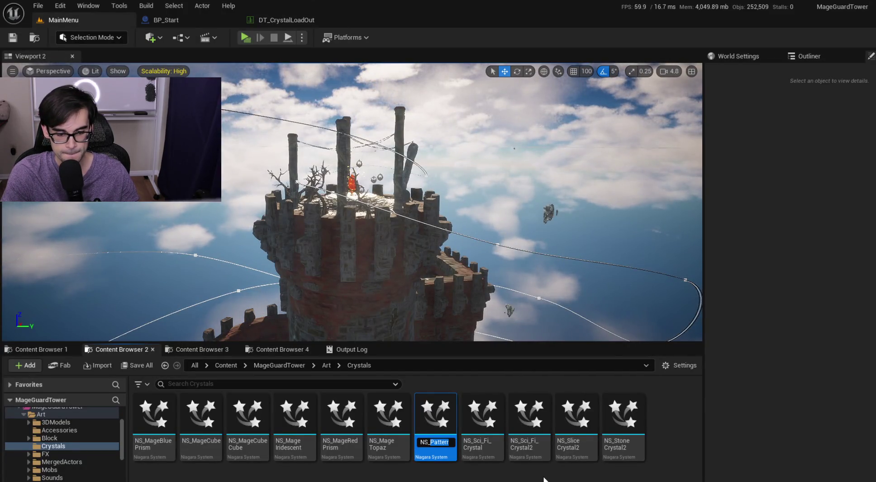
text(NS_MageE)
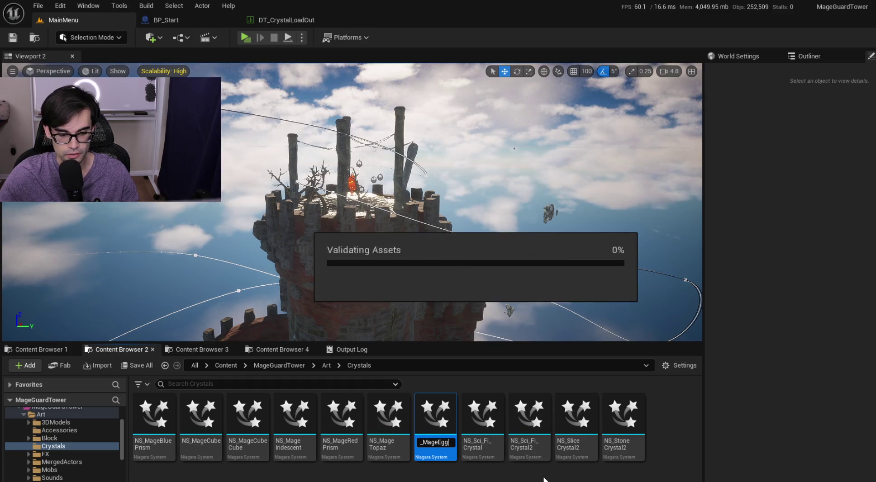
key(Return)
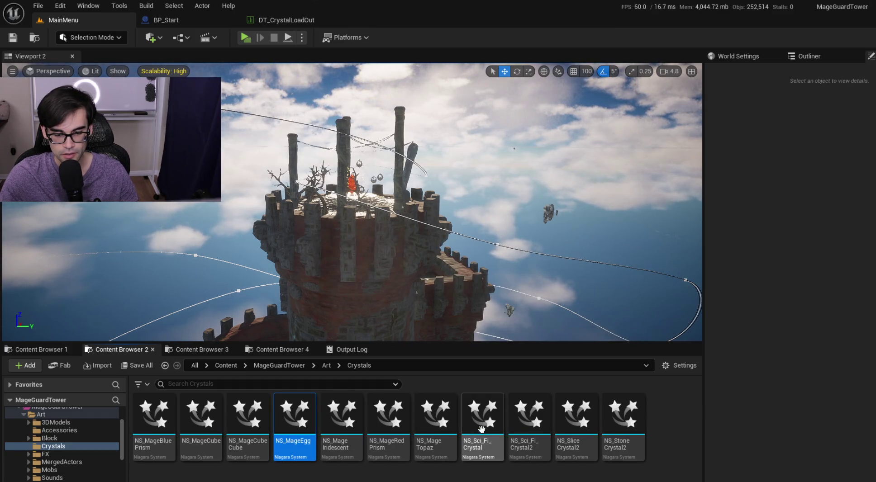
double_click(482, 428)
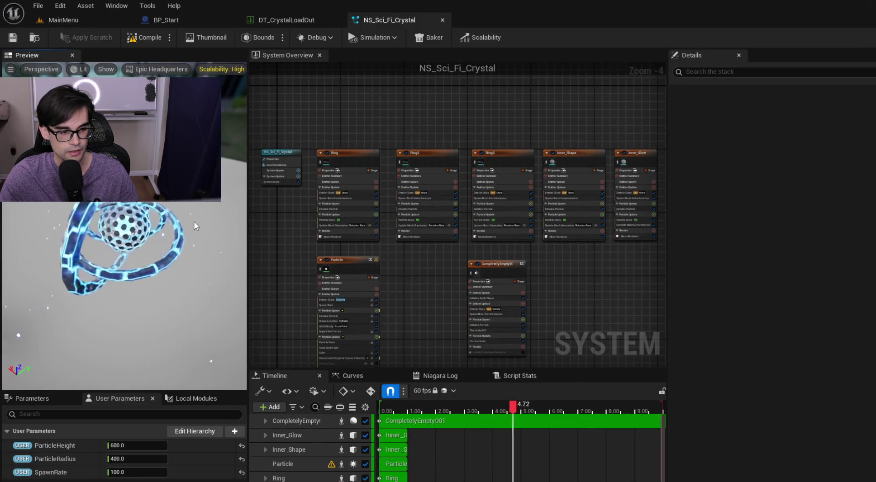
Orbit the NS_Sci_Fi_Crystal preview, return to the main level, then switch to the interstellar library search.
mouse_move(180, 248)
mouse_down()
mouse_move(181, 231)
mouse_move(178, 251)
mouse_up()
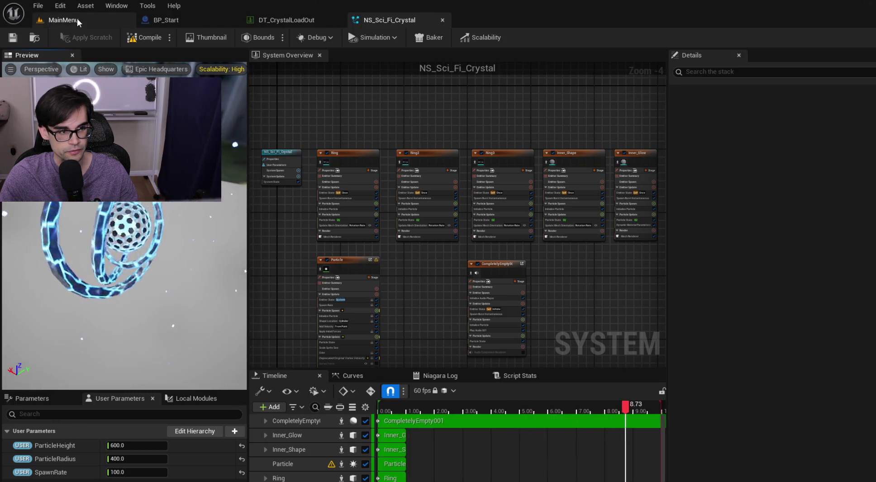
click(77, 17)
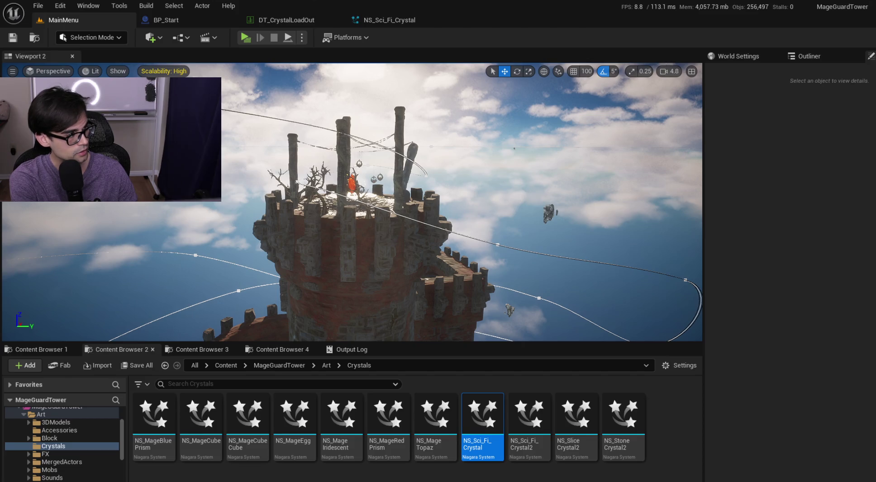
key(alt+Tab)
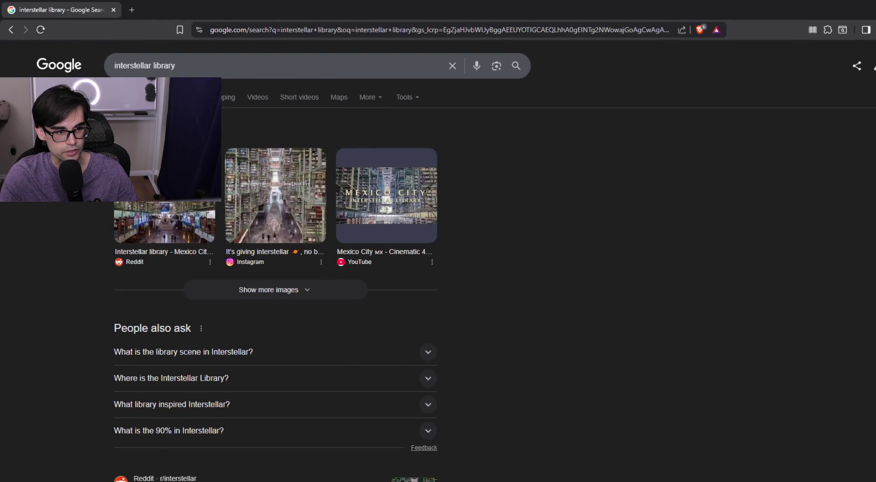
Show interstellar library image results, preview the Colossal tesseract scene image, and scroll the results.
click(178, 97)
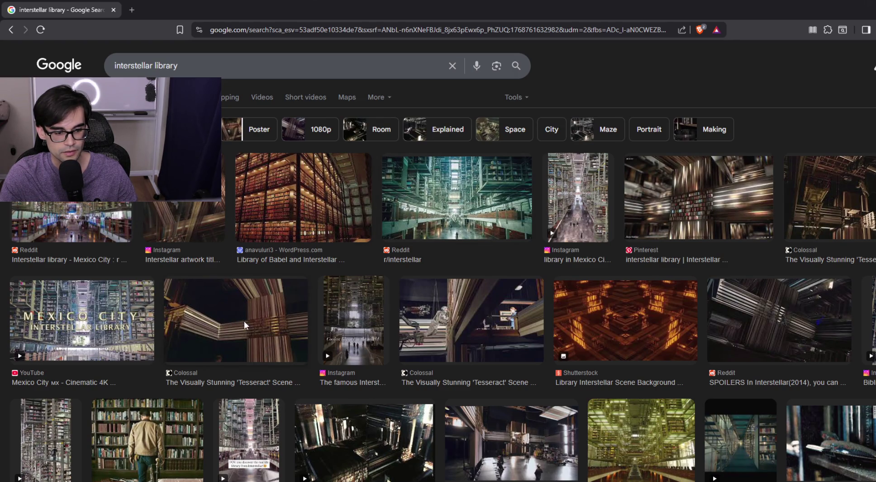
click(245, 327)
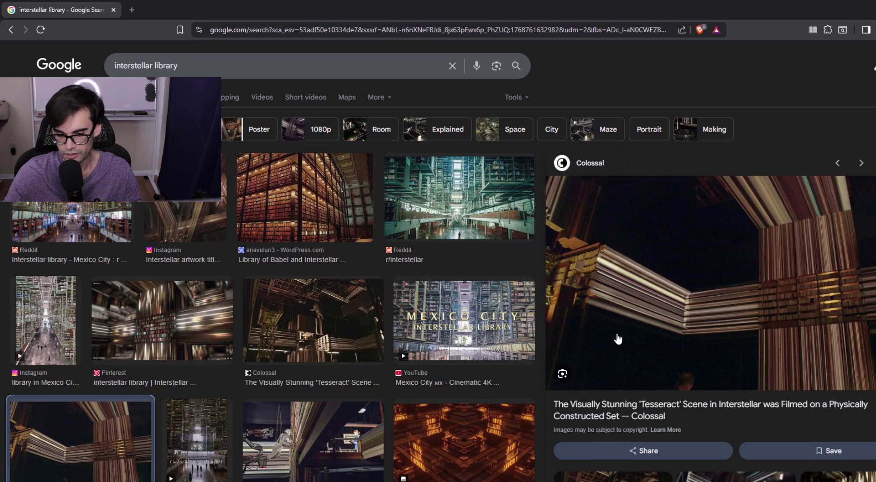
scroll(452, 317, down, 3)
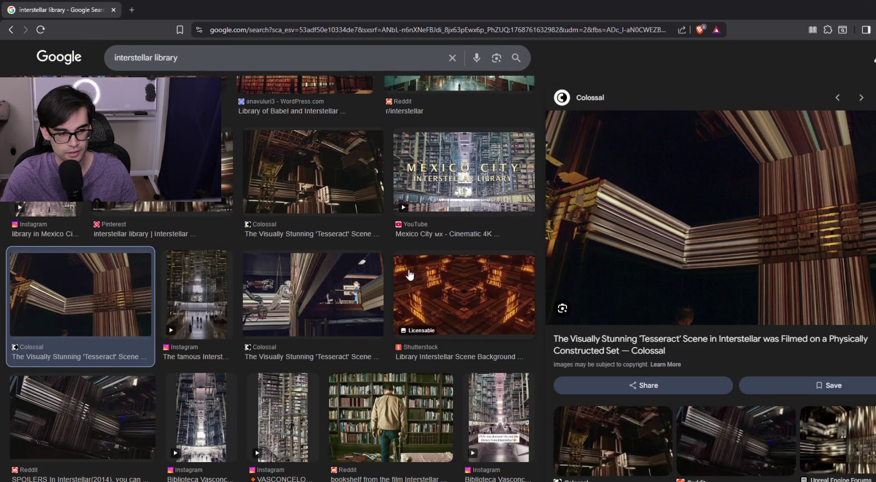
scroll(200, 318, down, 3)
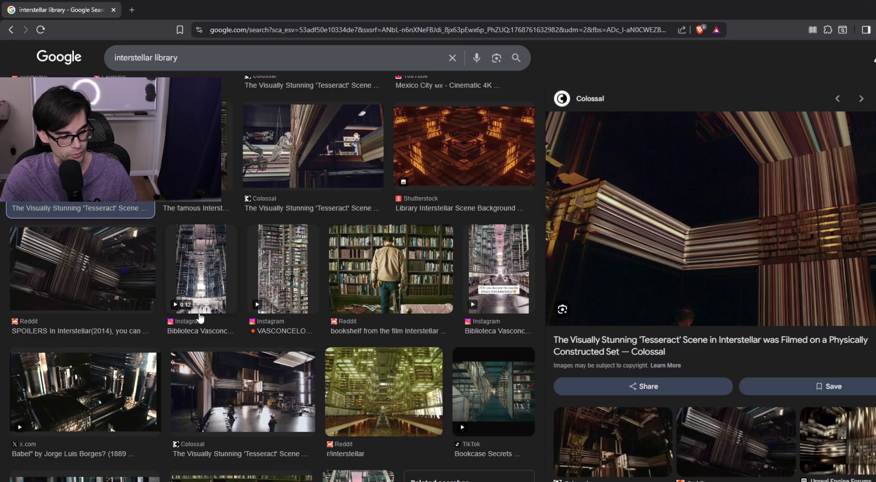
scroll(200, 315, down, 8)
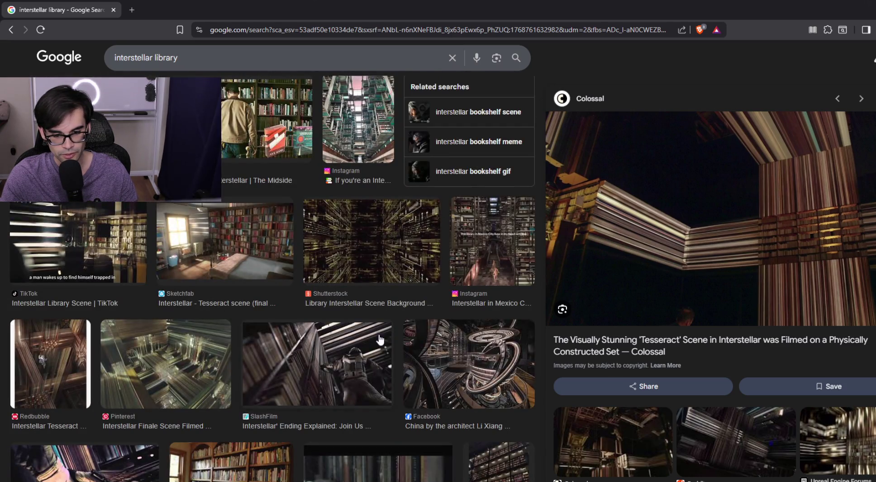
Preview the Li Xiang library image, scroll its related images, and select the query for replacement.
click(466, 365)
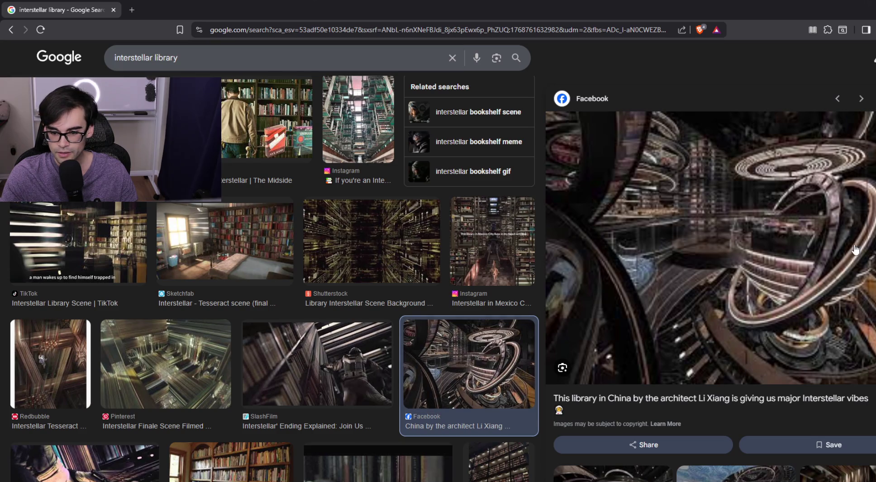
scroll(855, 249, down, 4)
scroll(511, 325, down, 5)
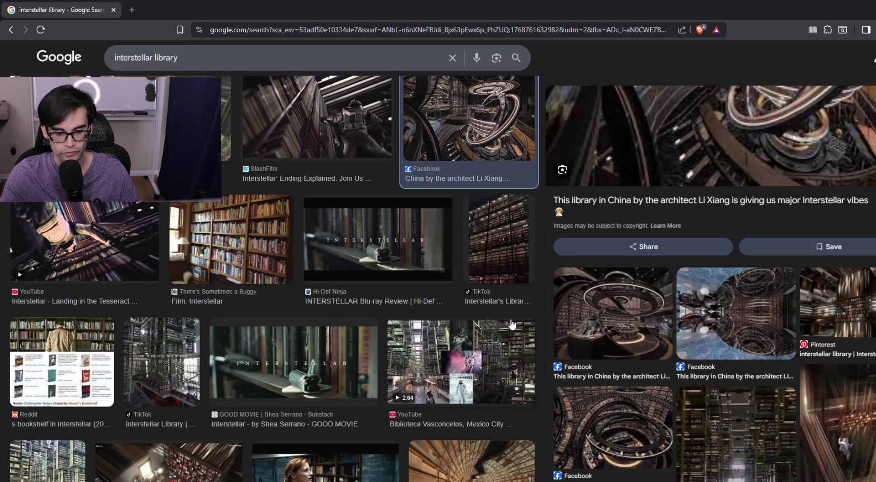
scroll(512, 324, down, 3)
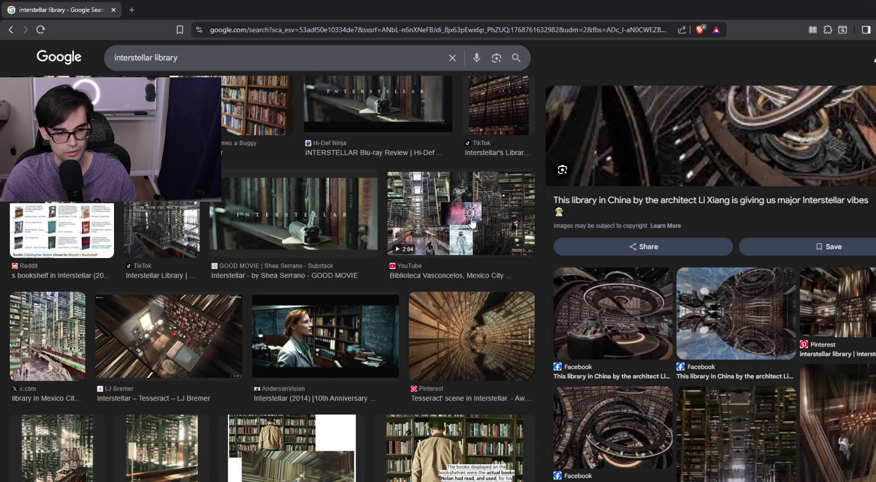
scroll(483, 242, up, 6)
triple_click(162, 64)
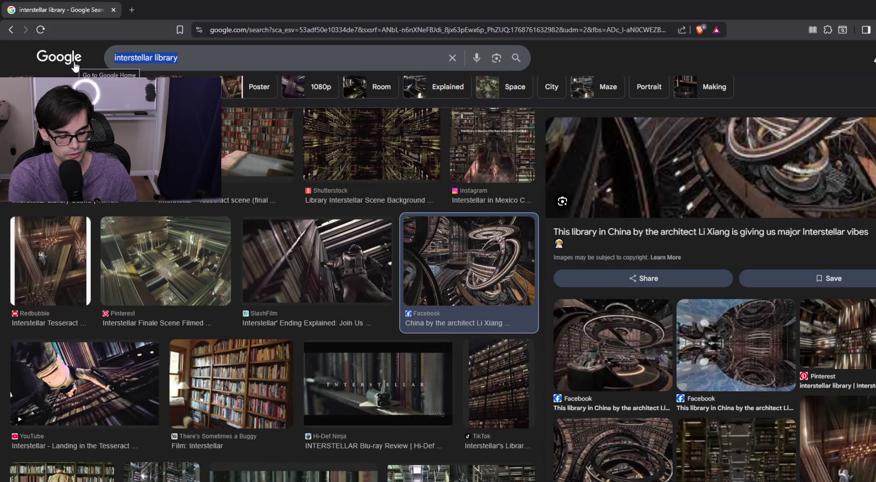
Search Google for 'gimbal rings'.
text(gimbal)
key(BackSpace)
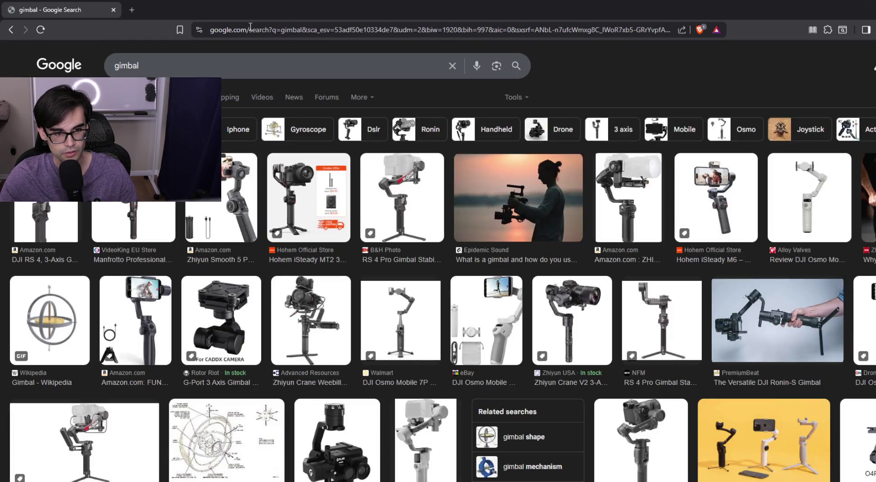
click(205, 66)
text(rings)
key(Return)
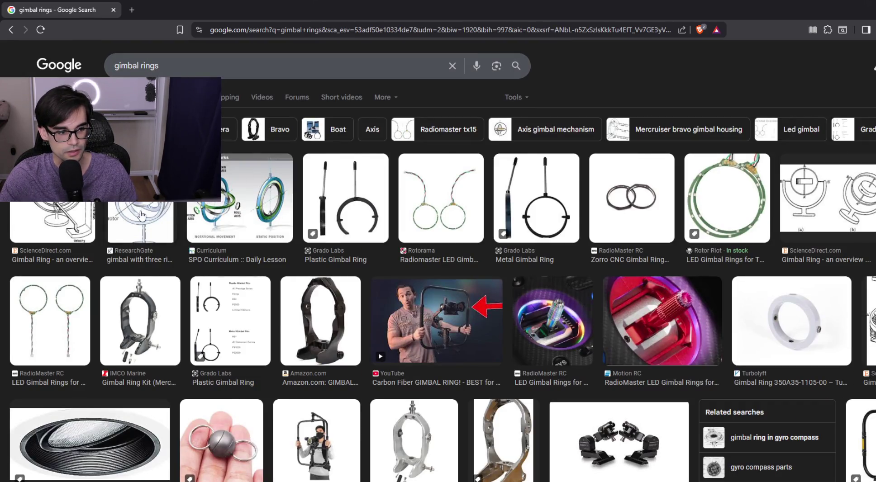
Open the ResearchGate three-ring gimbal diagram's source page, read it, then close the browser.
click(141, 216)
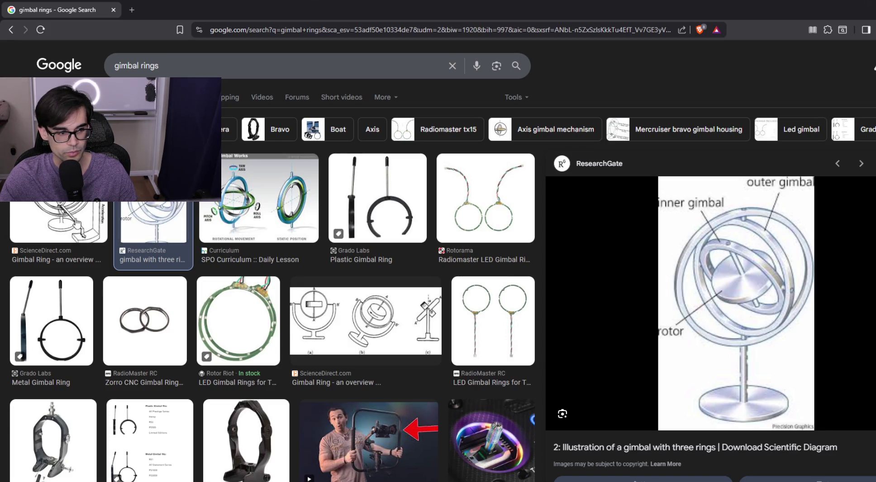
click(638, 449)
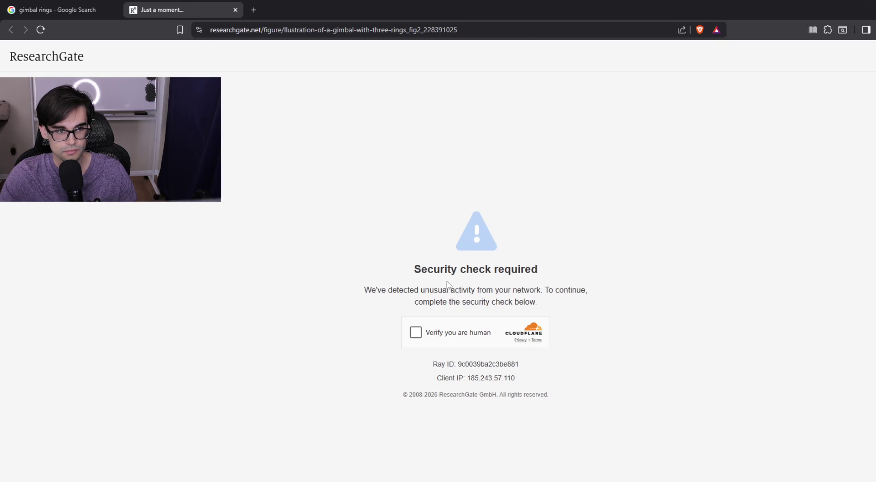
click(422, 335)
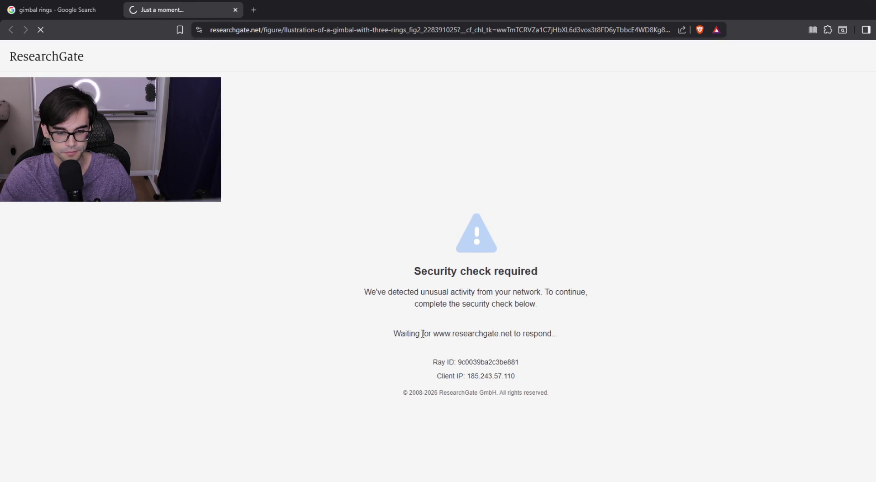
scroll(440, 315, down, 8)
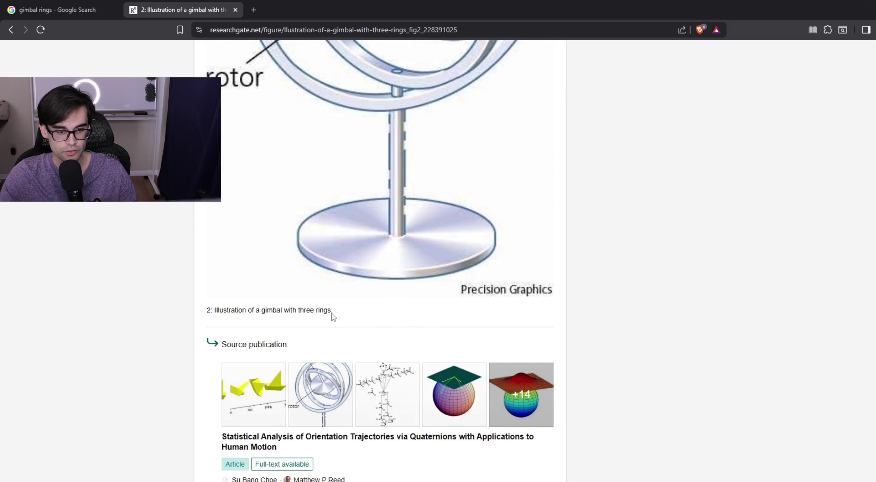
drag(332, 317, 275, 313)
scroll(438, 353, down, 8)
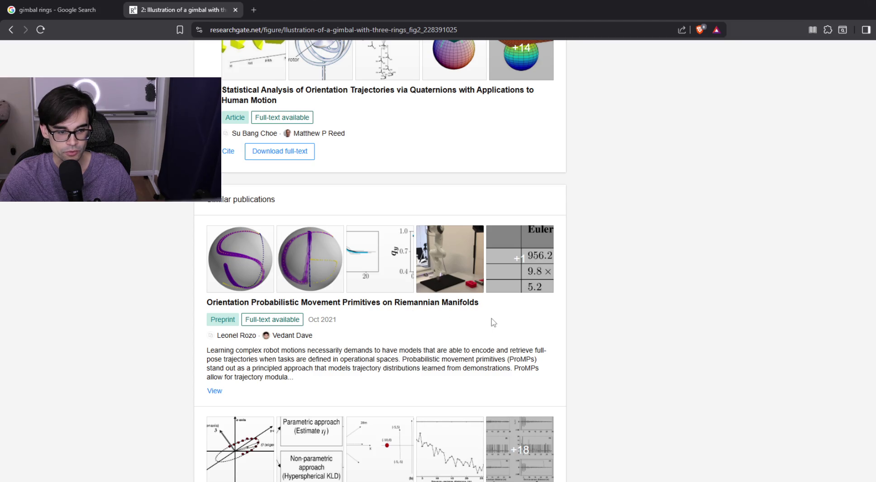
mouse_move(264, 351)
mouse_down()
mouse_move(355, 368)
mouse_move(431, 369)
mouse_up()
scroll(457, 375, down, 4)
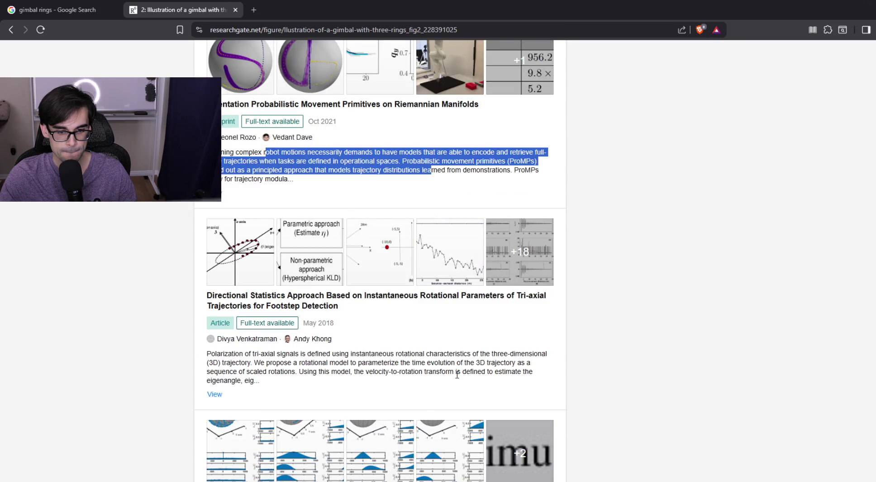
scroll(463, 354, up, 15)
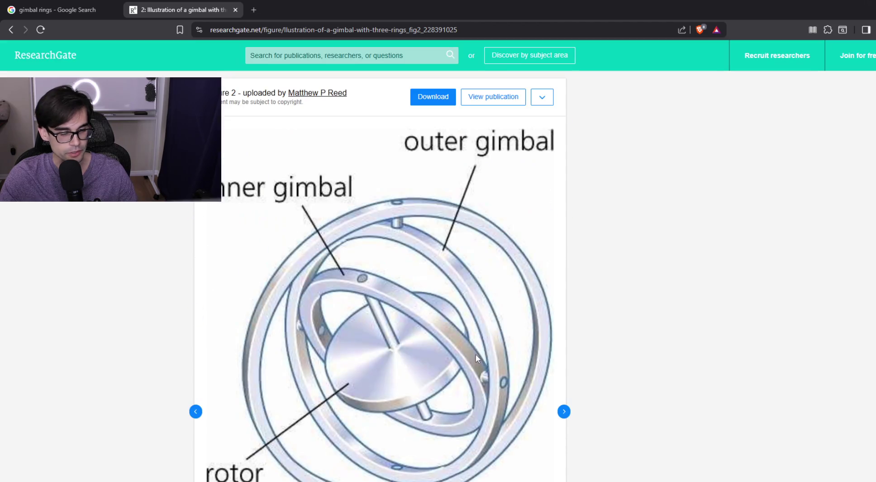
click(236, 10)
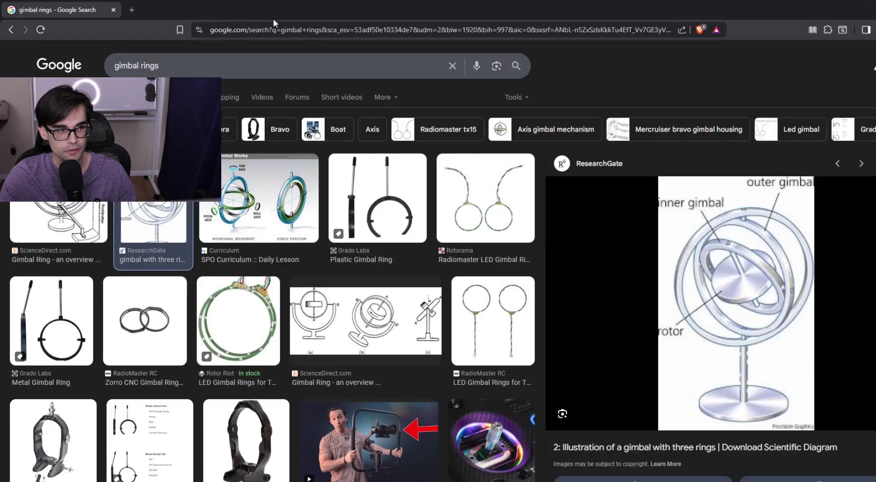
click(113, 10)
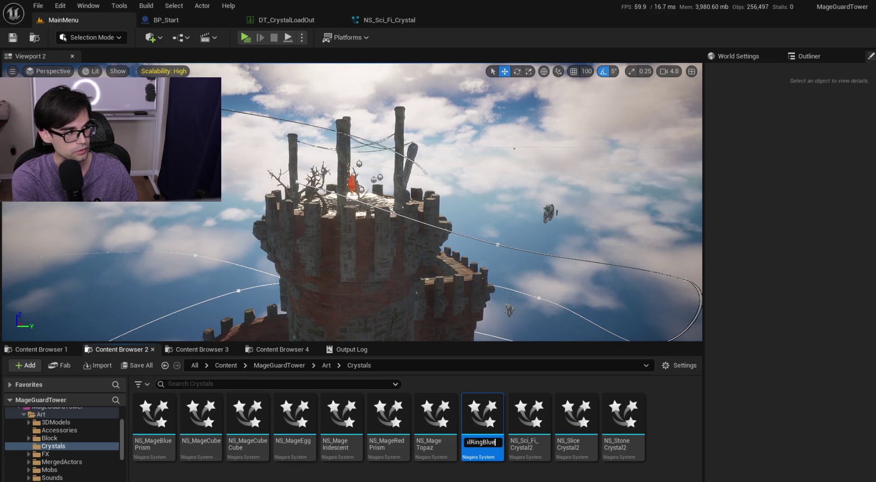
Commit NS_MageGimbalRingBlue, give NS_Sci_Fi_Crystal2 the matching 'RingRed' name, then open NS_SliceCrystal2.
key(Return)
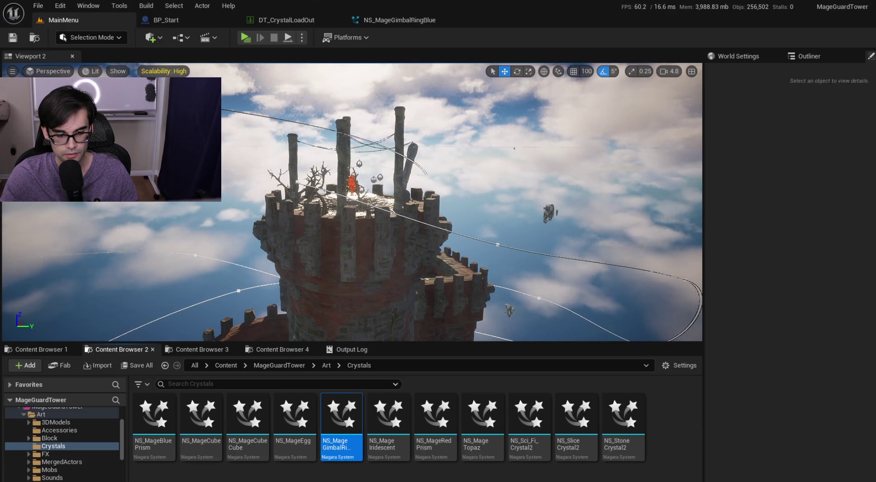
click(533, 450)
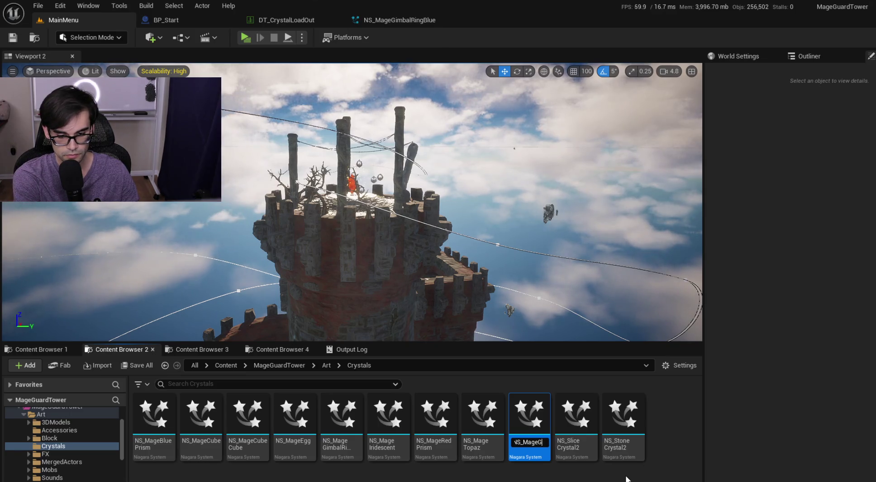
text(alRingRed)
key(Return)
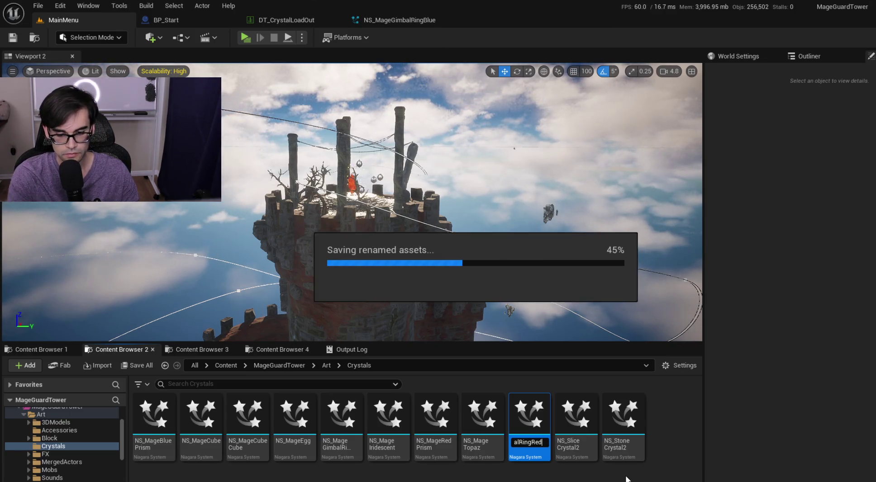
click(567, 448)
key(Return)
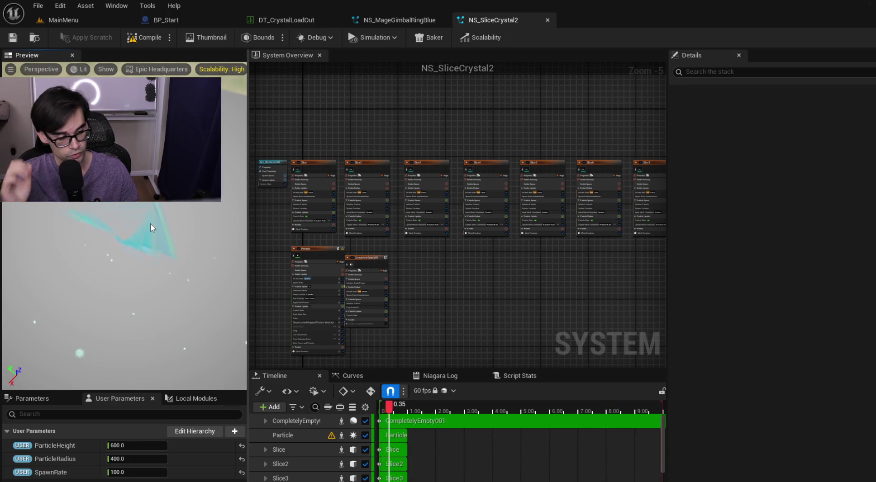
Orbit the NS_SliceCrystal2 preview around the crystal effect.
drag(135, 230, 131, 233)
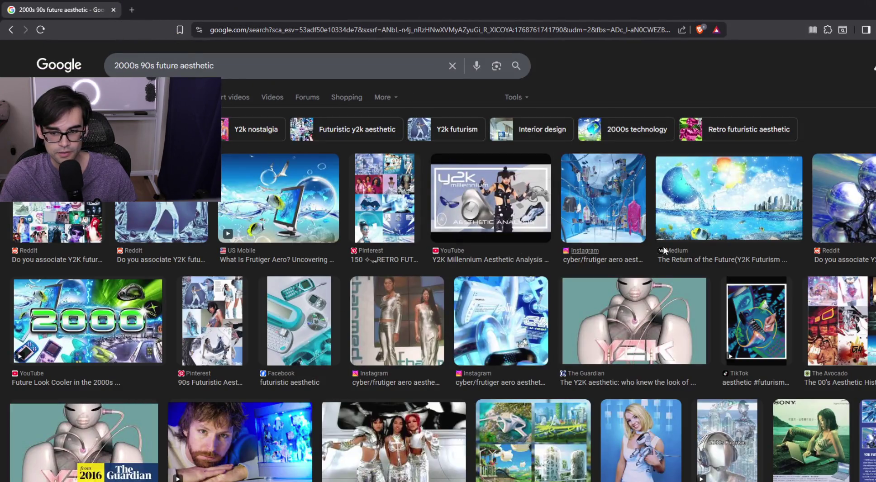
Preview the Medium 'Return of the Future' image and scroll its related images.
click(739, 217)
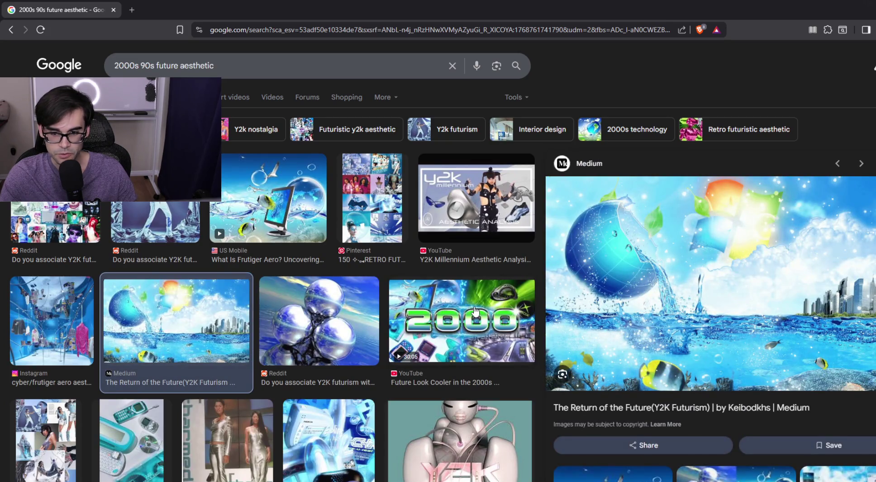
scroll(474, 311, down, 2)
scroll(478, 298, down, 7)
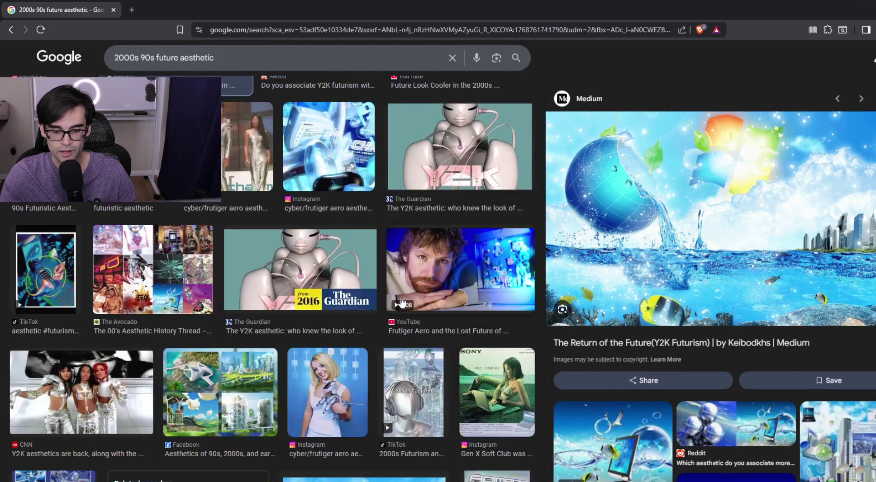
scroll(630, 261, down, 5)
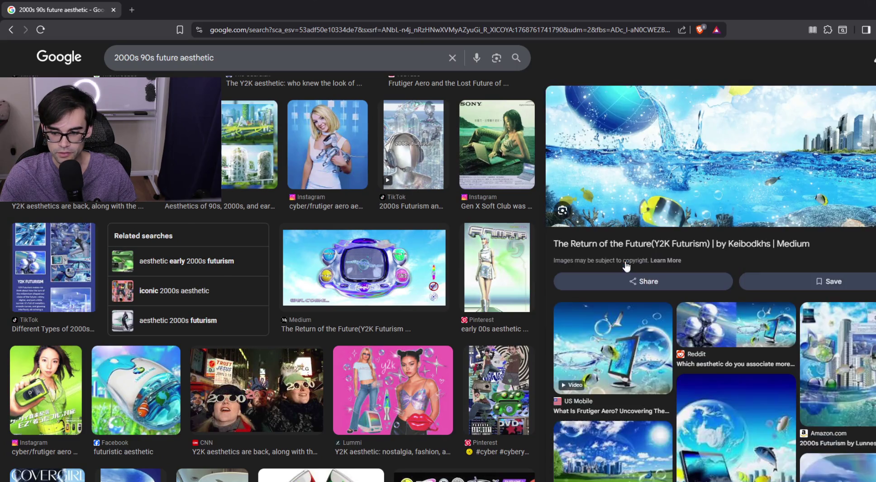
scroll(626, 314, down, 1)
Enlarge the ice-cube image, scroll its related images, then close the browser.
click(623, 350)
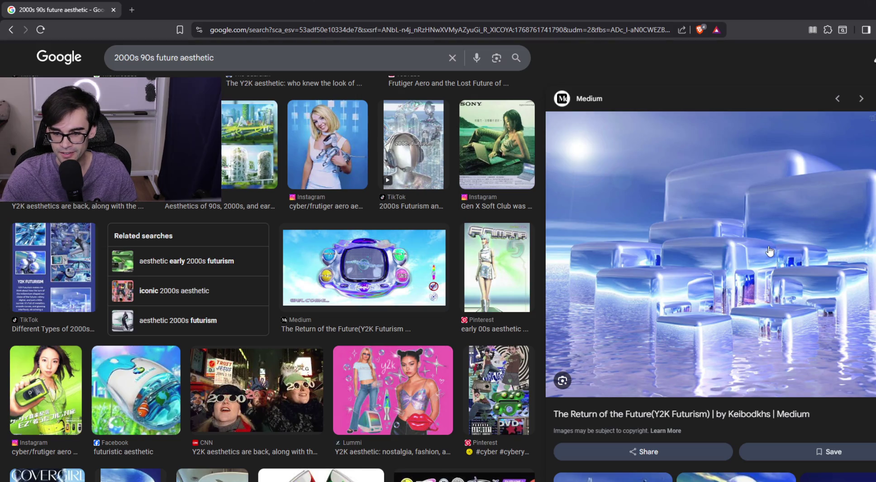
scroll(812, 249, down, 6)
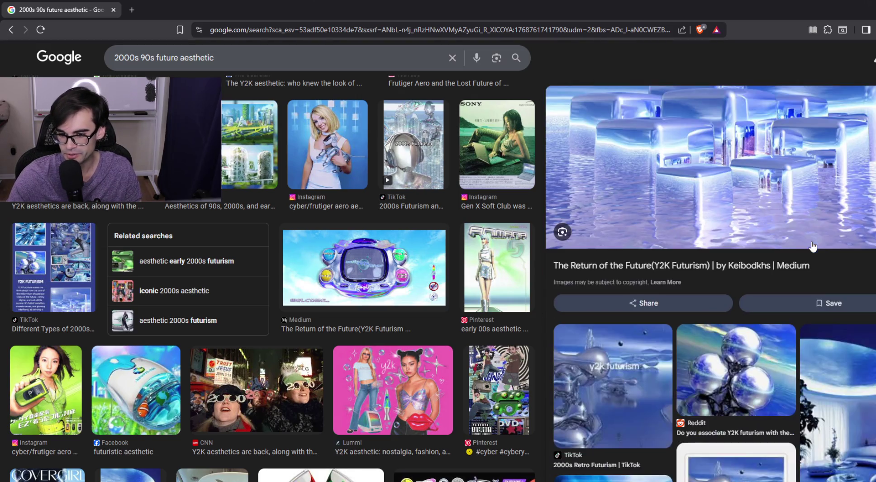
scroll(812, 247, down, 4)
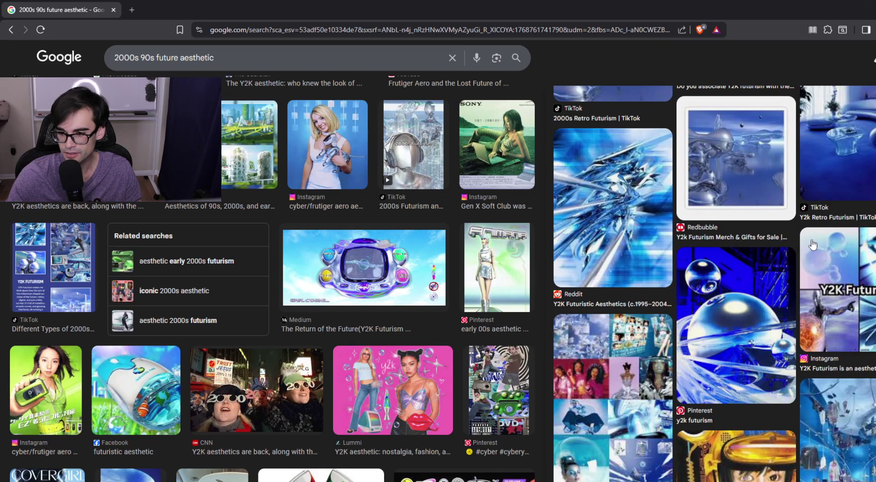
scroll(856, 282, down, 3)
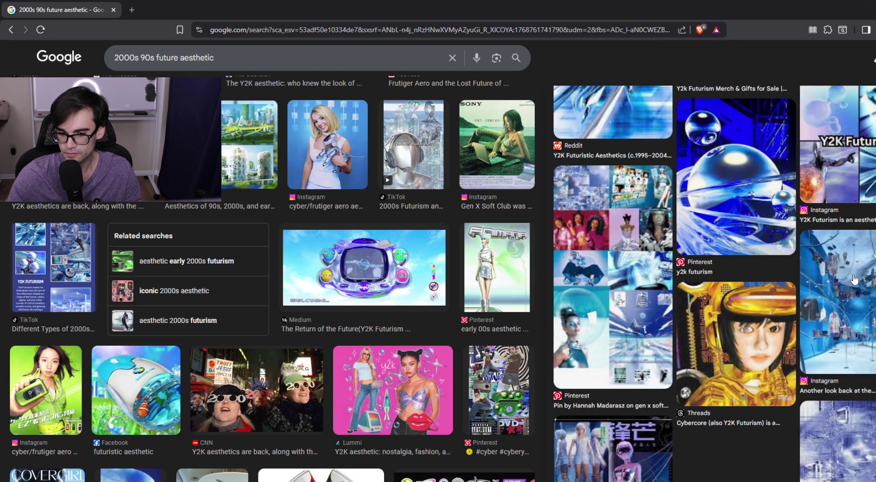
scroll(854, 279, down, 3)
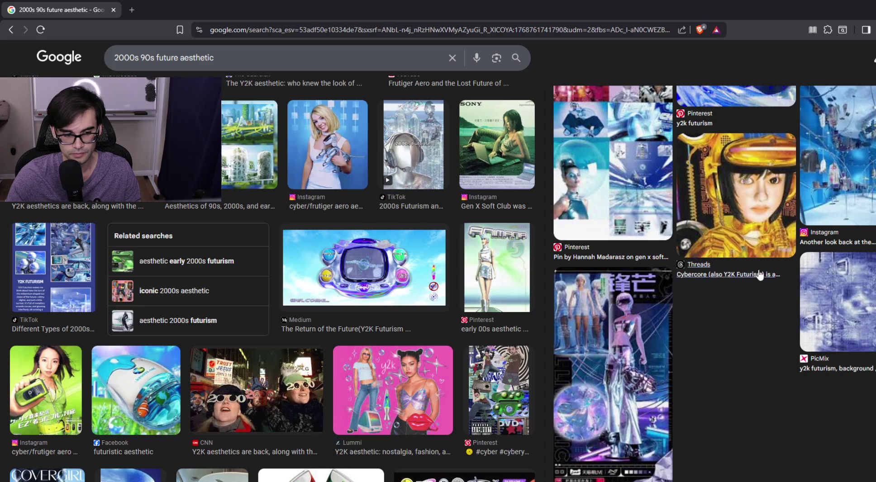
scroll(434, 261, down, 5)
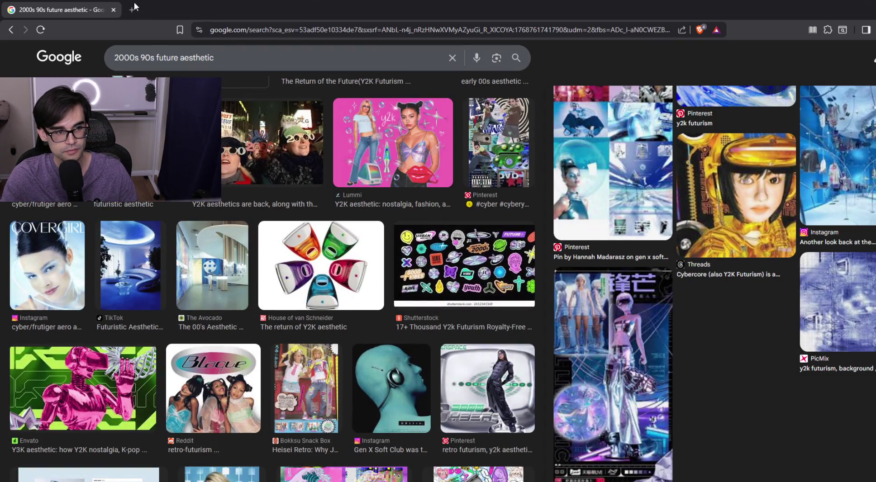
click(113, 10)
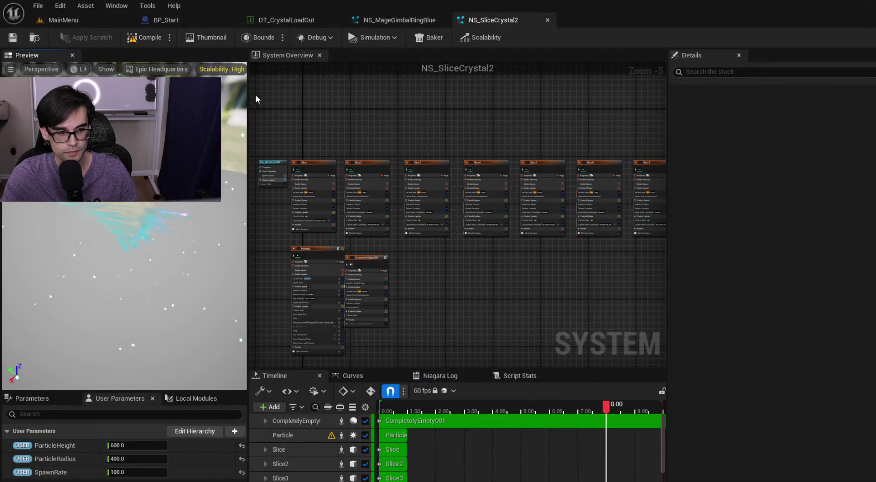
Rename NS_SliceCrystal2 to NS_MageFuture in the Content Browser.
click(85, 22)
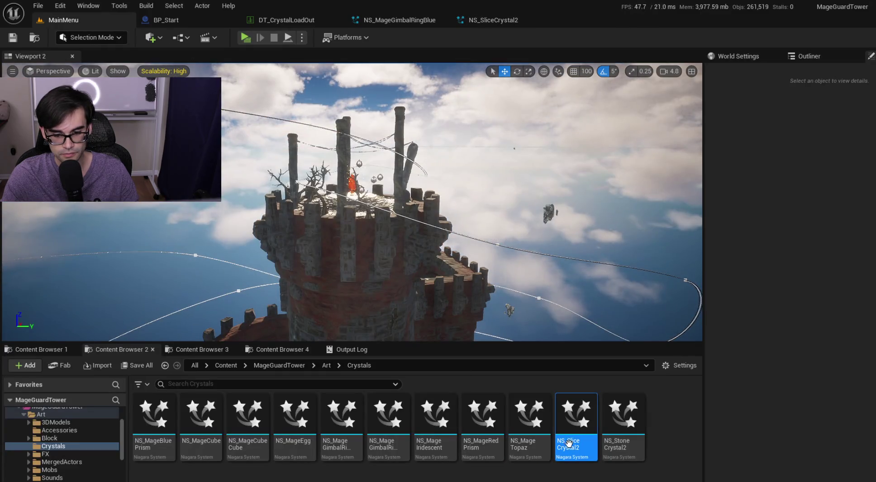
click(564, 444)
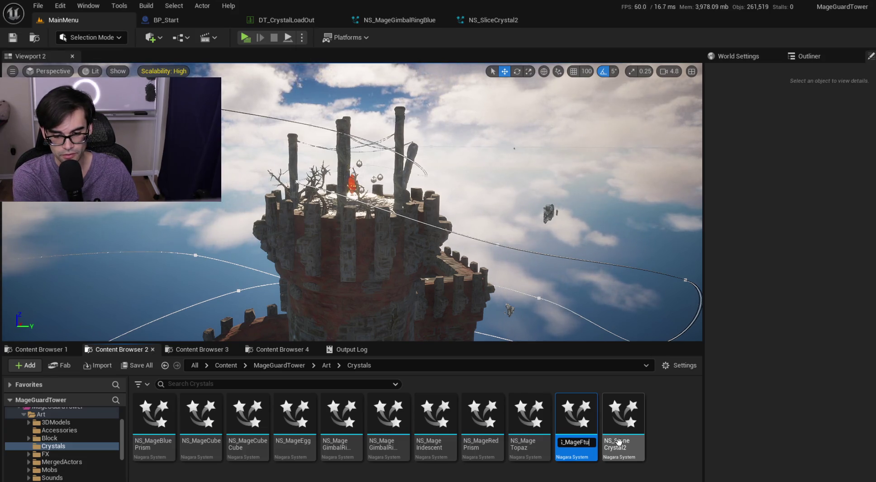
key(Return)
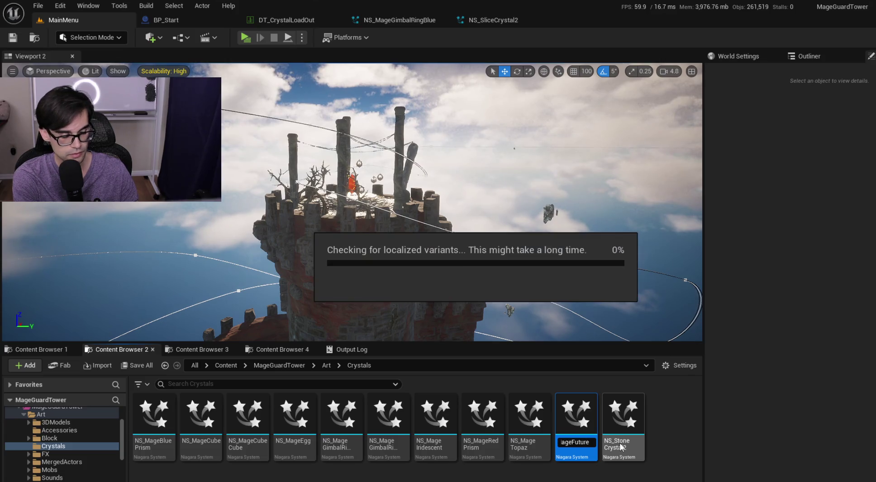
Preview NS_StoneCrystal2, then rename it to NS_MageExplodedEgg.
click(620, 444)
double_click(620, 446)
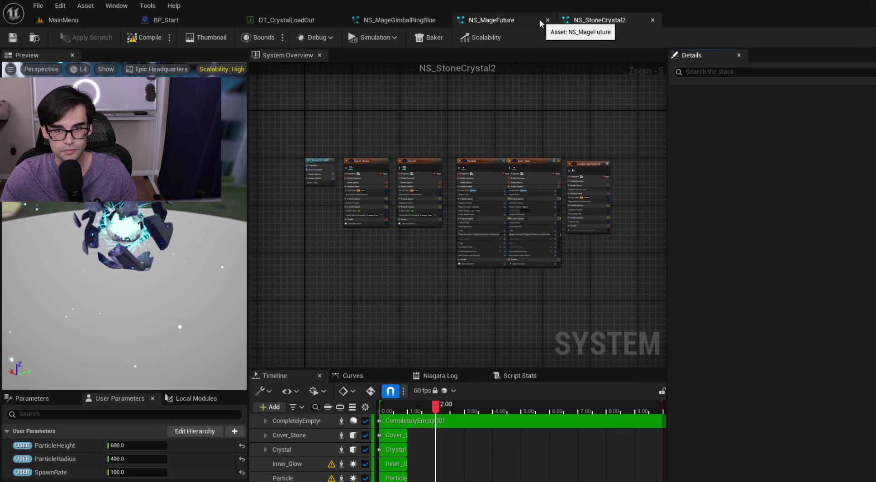
click(547, 20)
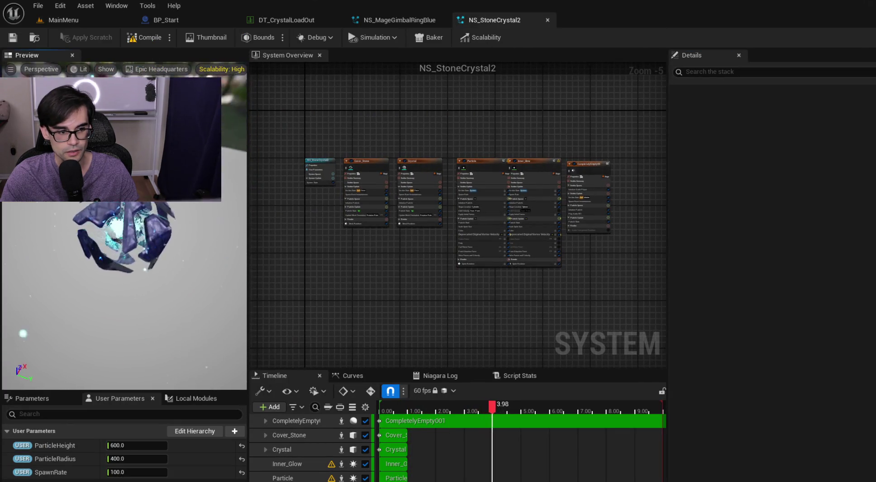
click(68, 20)
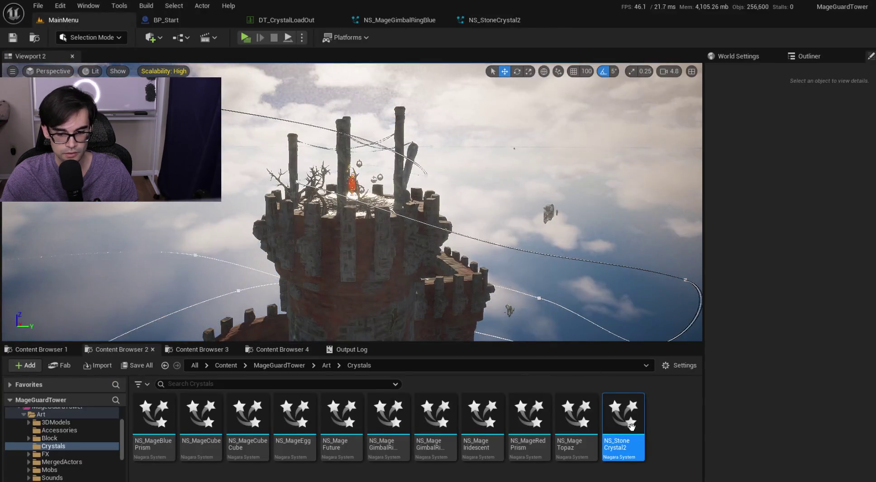
key(F2)
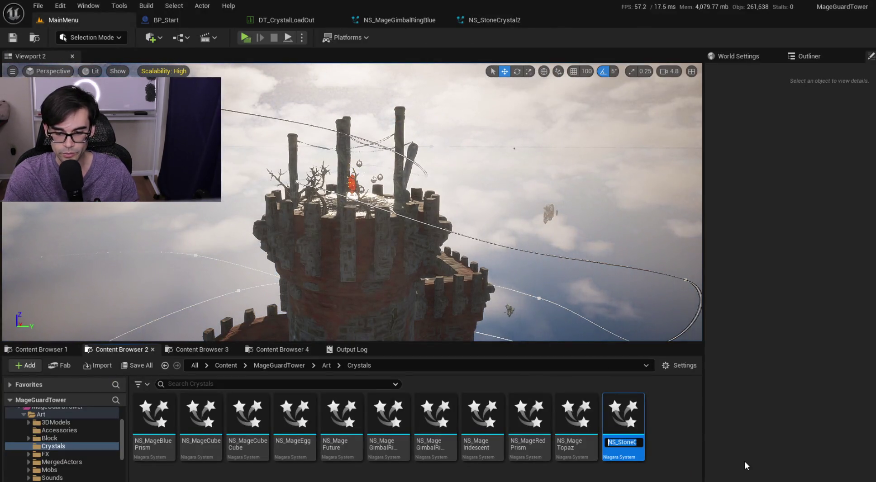
text(MageE)
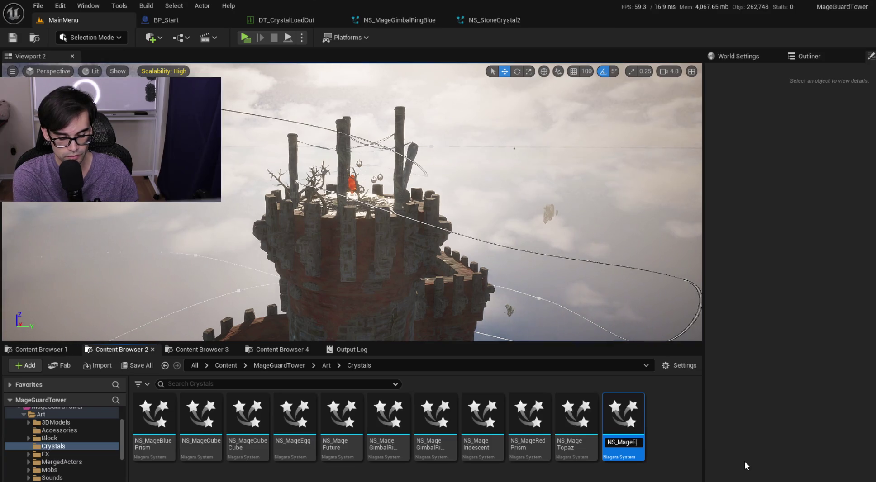
text(xplodedEgg)
key(Return)
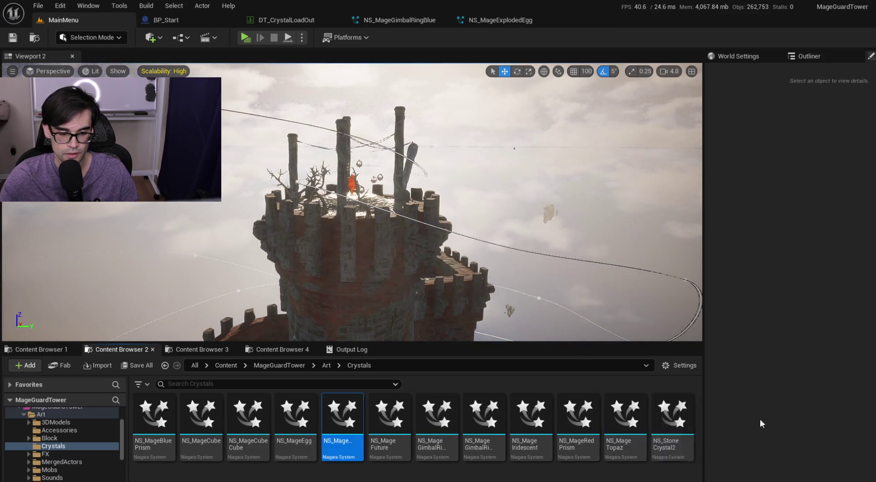
Save all the renamed crystal effects and close the open Niagara editor tabs.
click(13, 38)
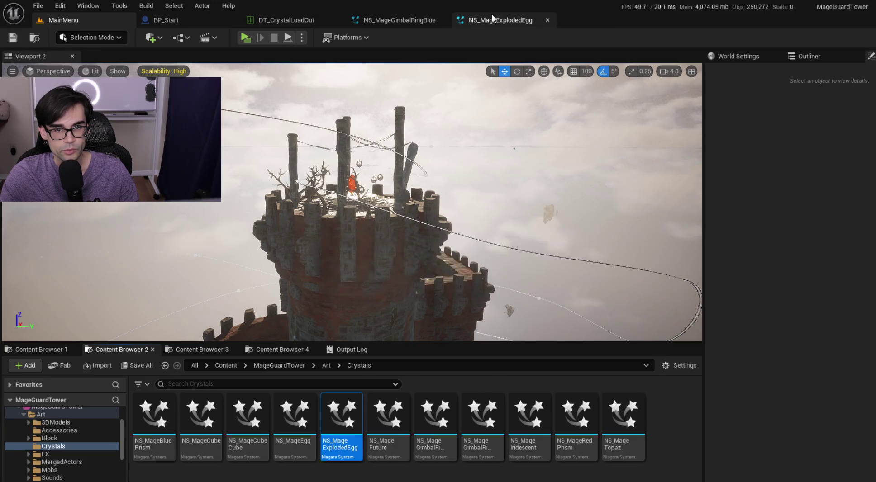
click(538, 20)
click(548, 19)
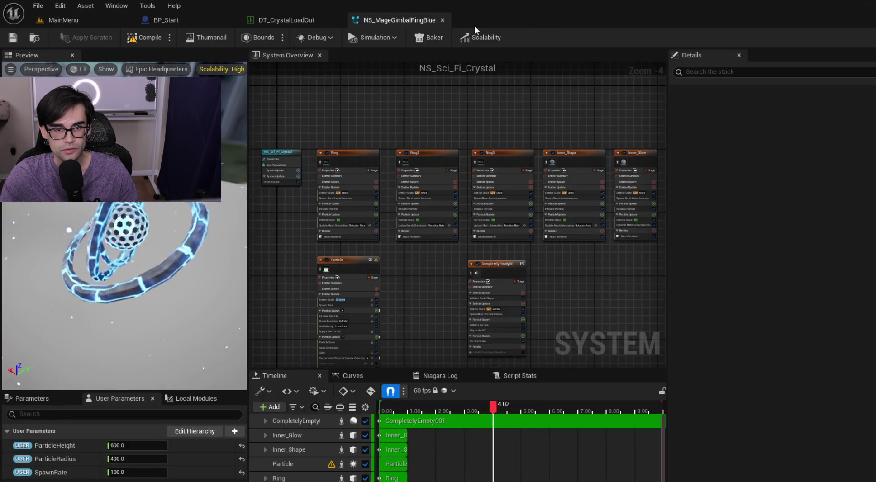
click(443, 20)
Set Crystal1's Crystal Effect to NS_MageBluePrism and save DT_CrystalLoadOut.
click(67, 25)
click(287, 25)
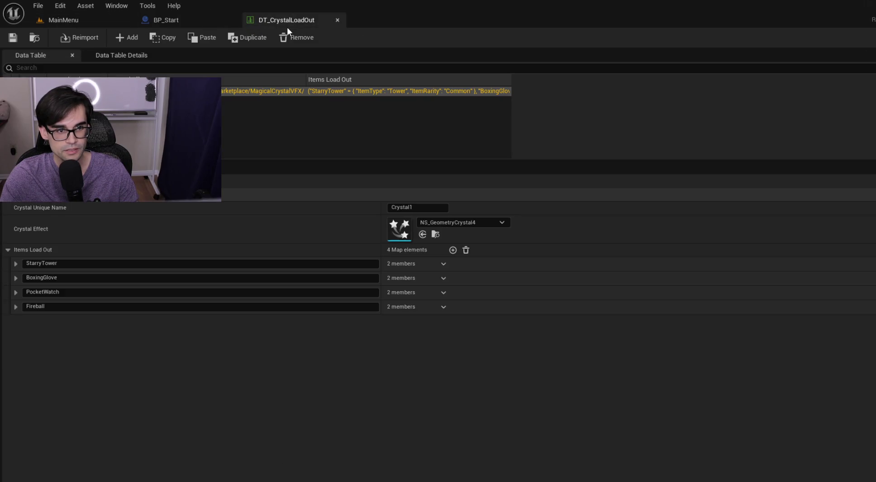
click(461, 221)
text(NS_MA)
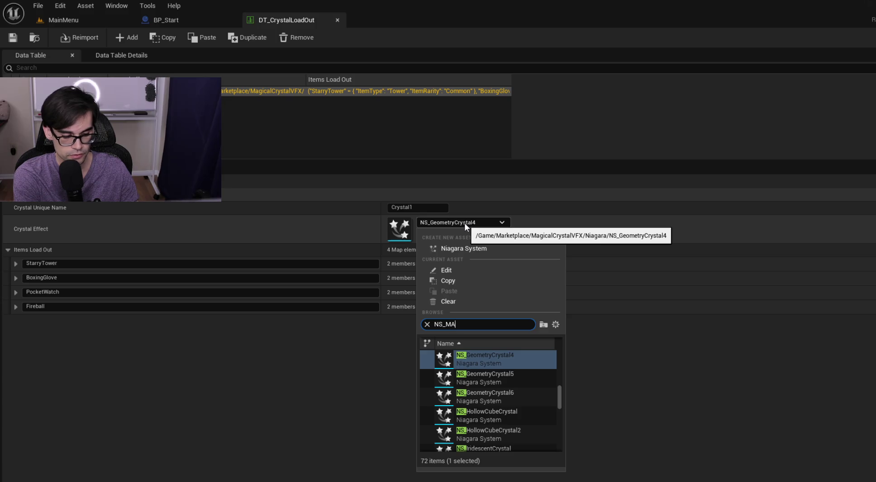
text(ge)
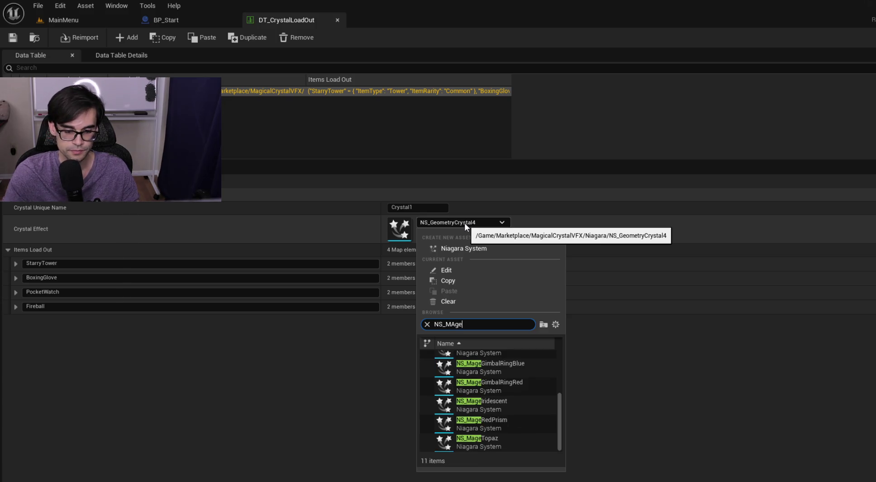
scroll(497, 375, up, 5)
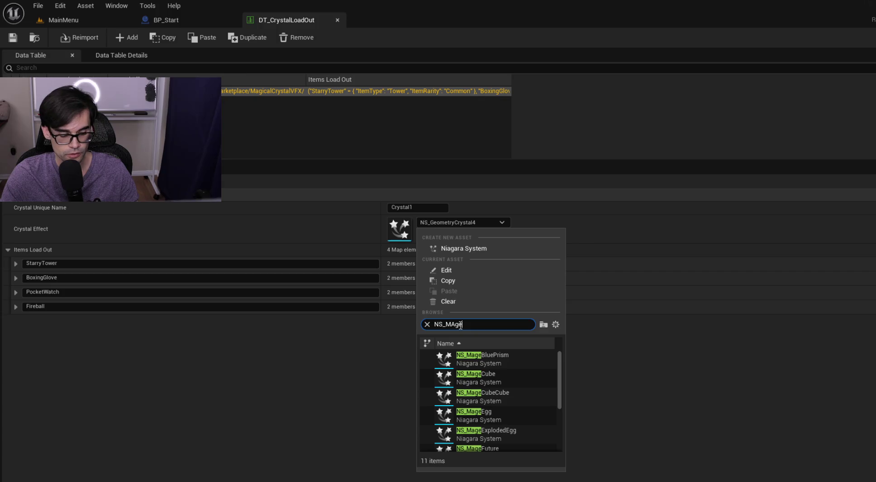
click(459, 358)
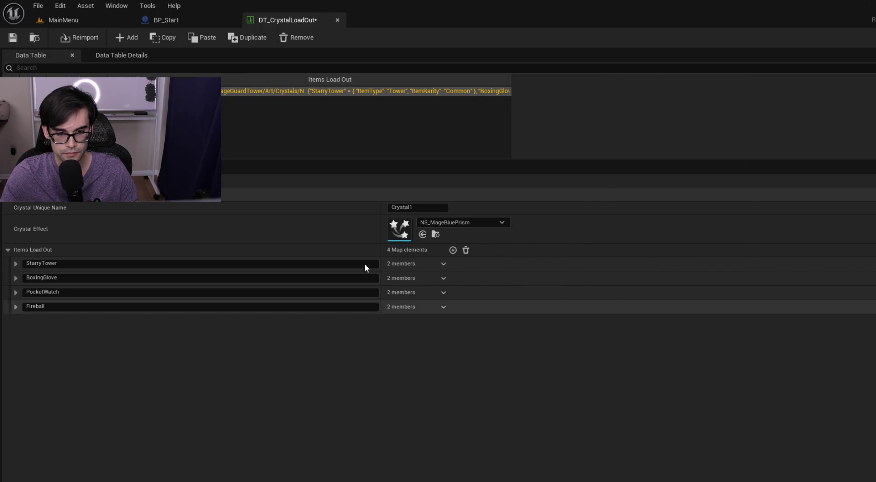
click(13, 37)
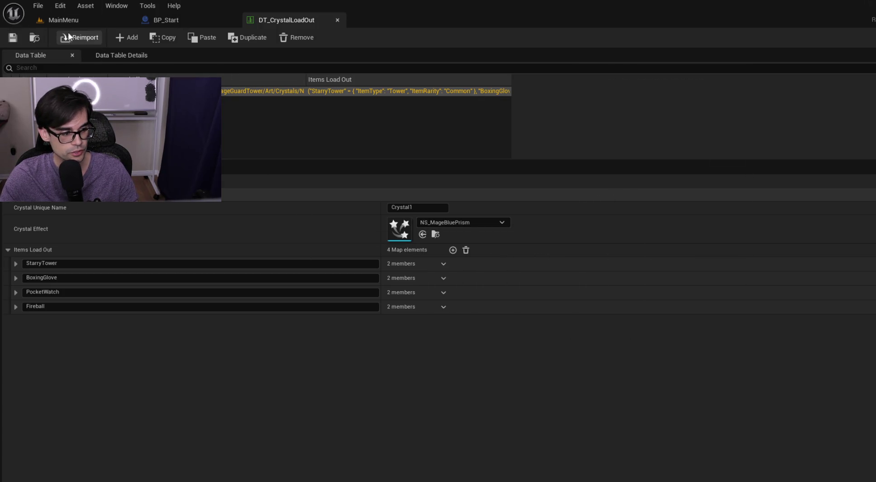
Return to the MainMenu level.
click(73, 24)
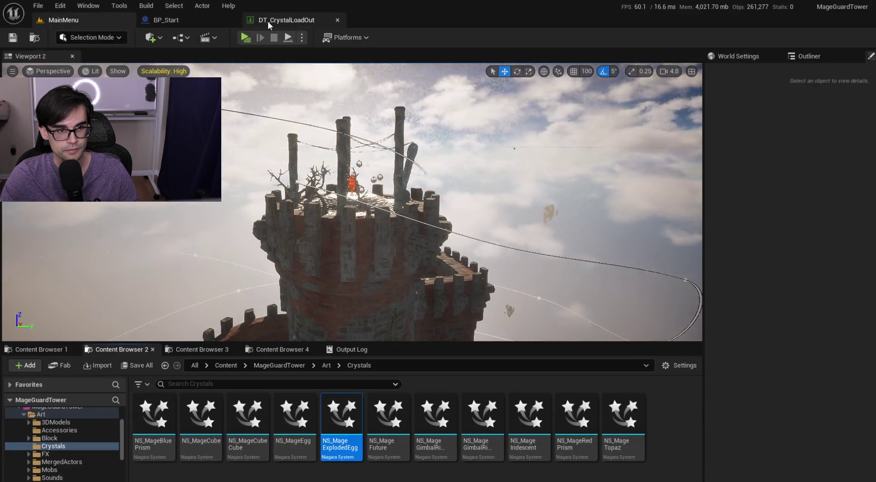
click(272, 20)
click(121, 23)
click(244, 37)
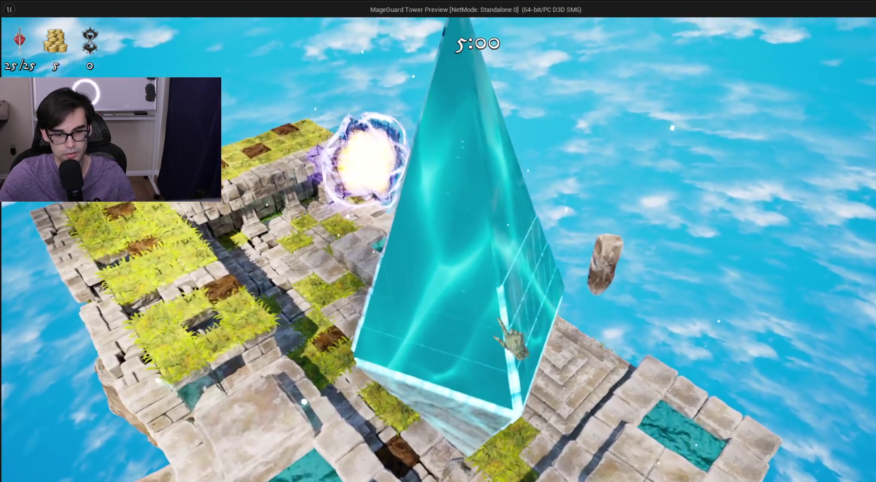
key(Escape)
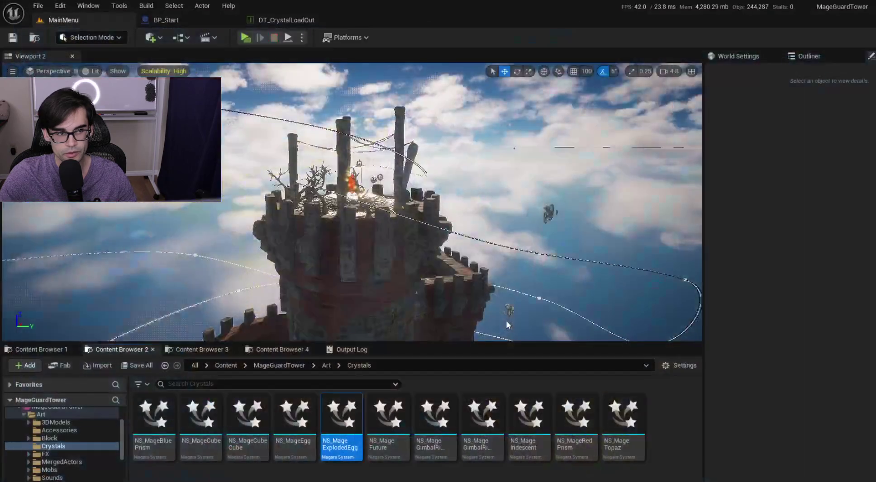
Duplicate the crystal row in DT_CrystalLoadOut.
click(809, 56)
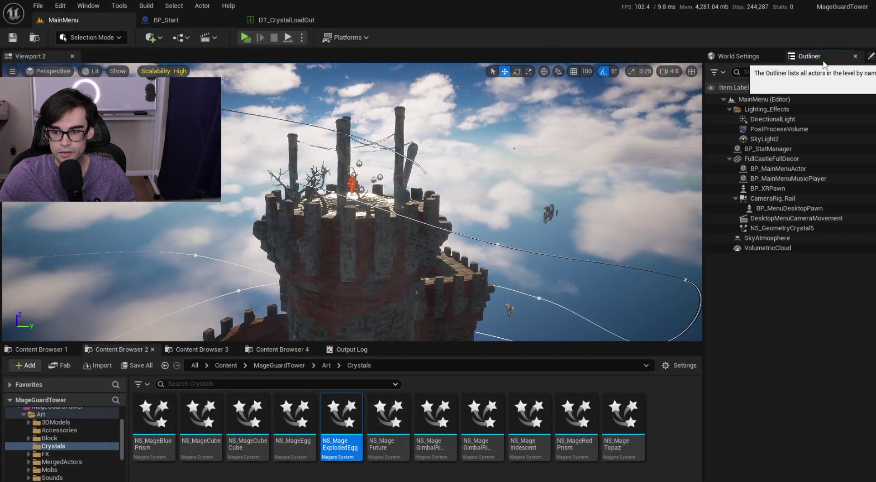
click(283, 20)
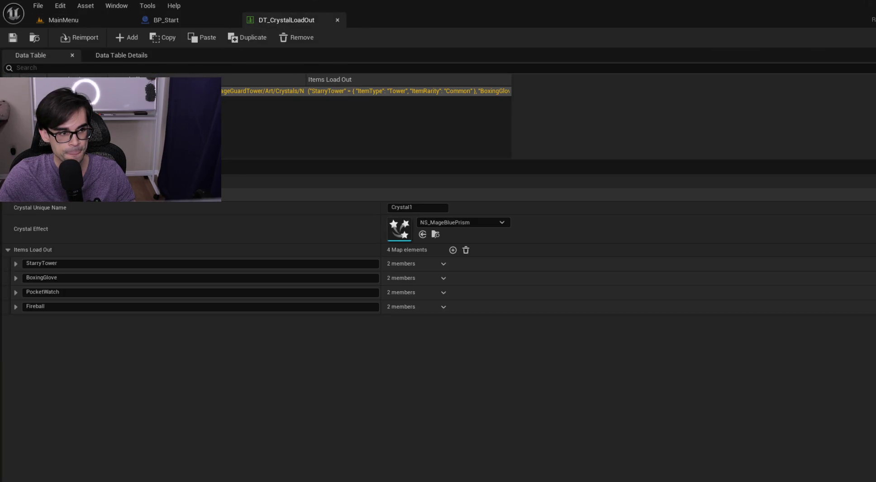
right_click(36, 91)
click(68, 146)
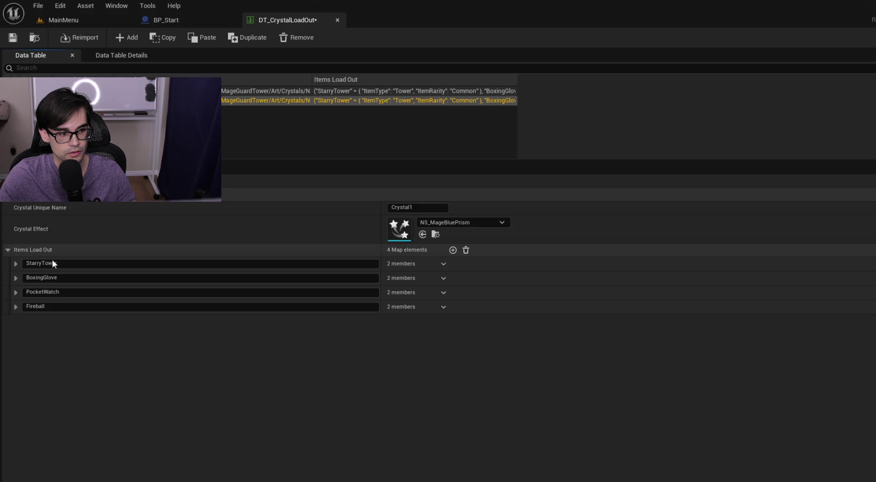
right_click(36, 100)
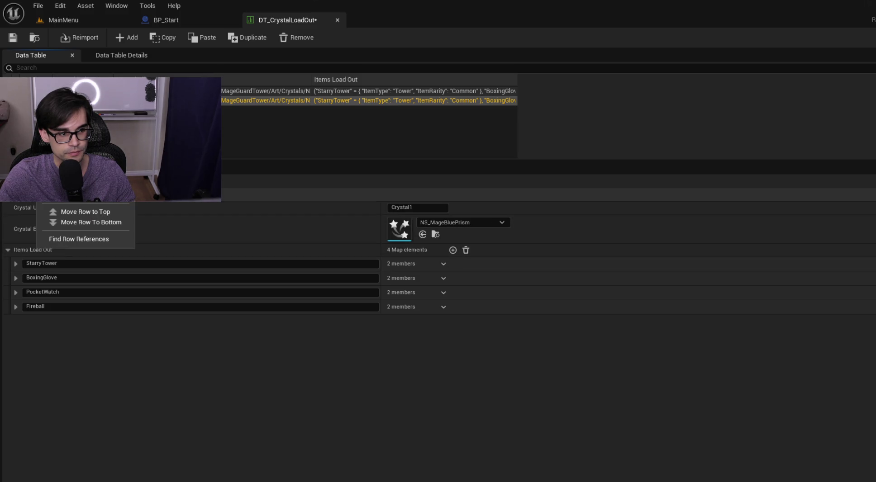
key(Escape)
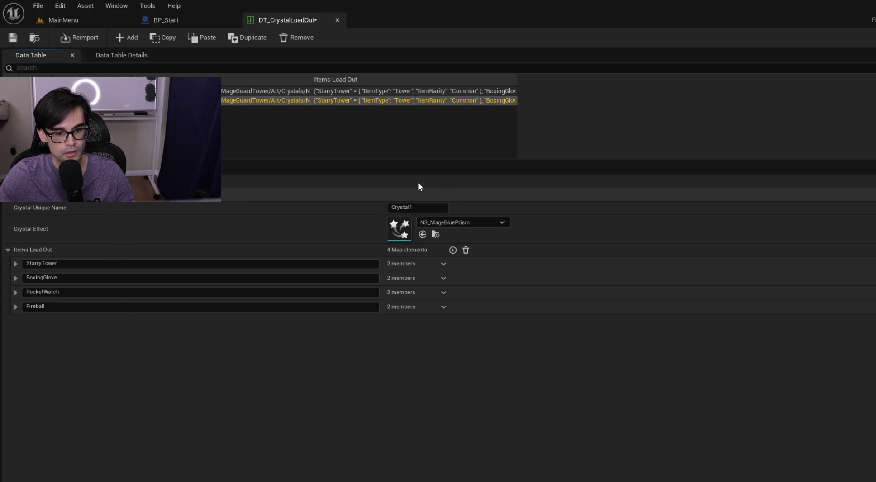
Give the new row NS_MageCube and the first row NS_MageCubeCube as Crystal Effect.
click(460, 224)
text(NS_MAge)
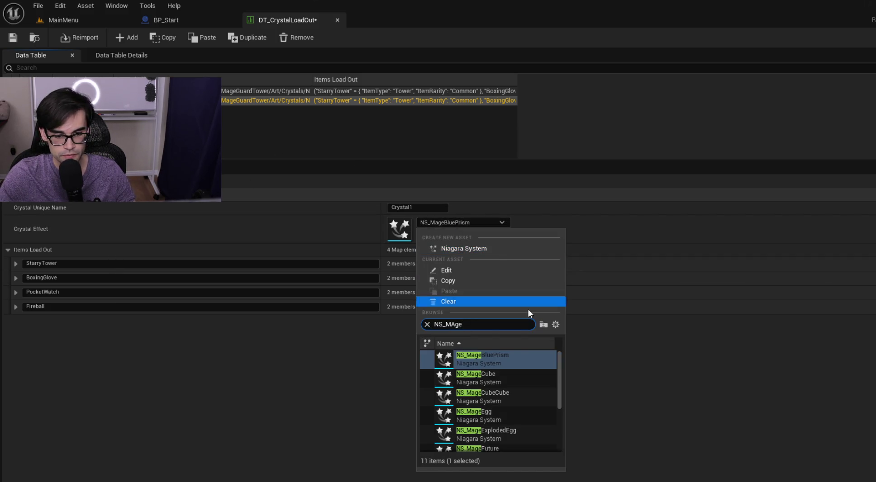
click(513, 381)
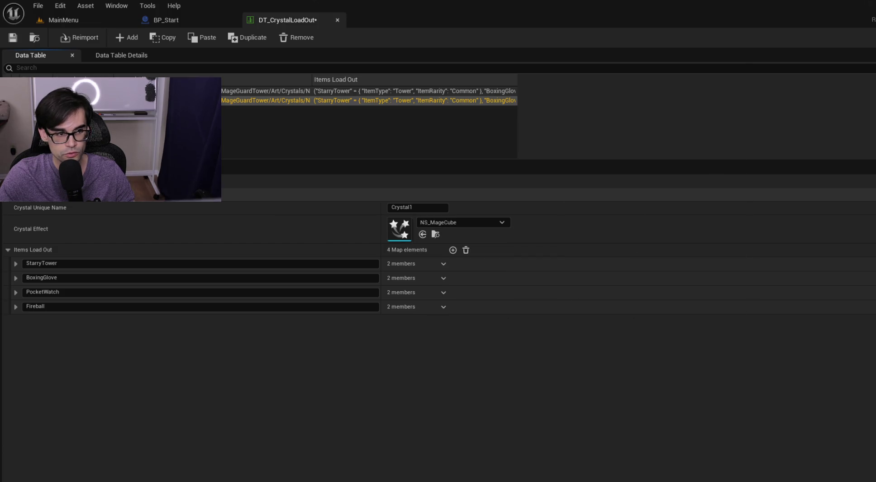
click(452, 91)
click(475, 224)
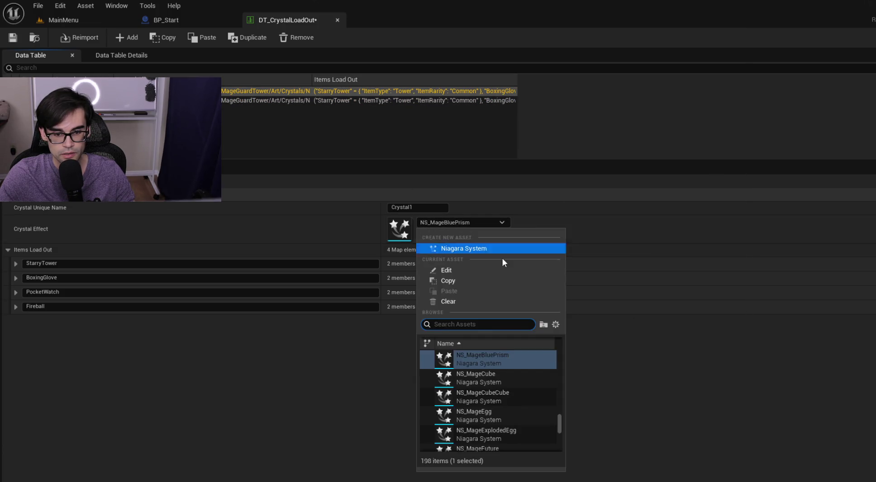
click(501, 394)
Save the table and launch a standalone preview from the MainMenu level.
click(16, 40)
click(64, 21)
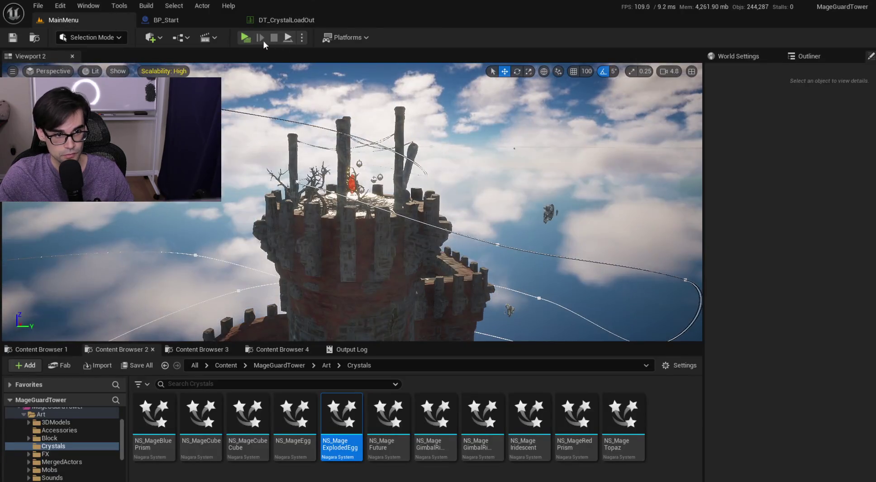
click(246, 37)
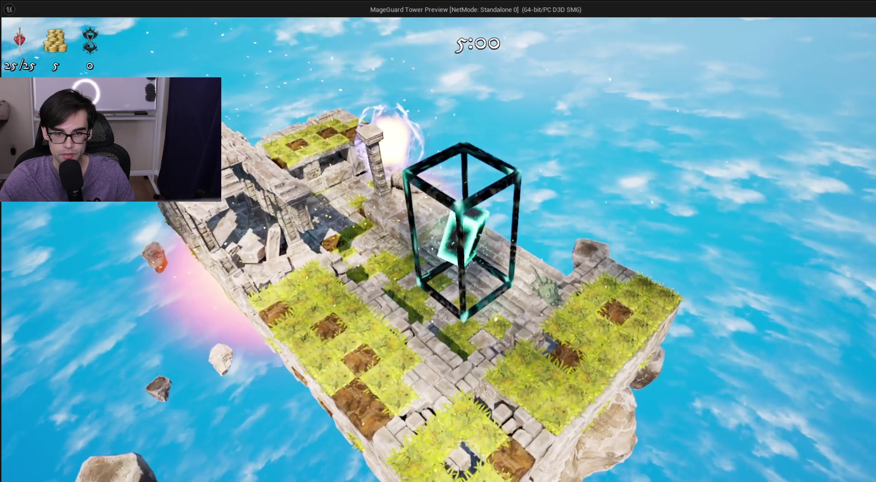
Restart a run from the game's main menu, then end the preview and reopen DT_CrystalLoadOut.
key(Escape)
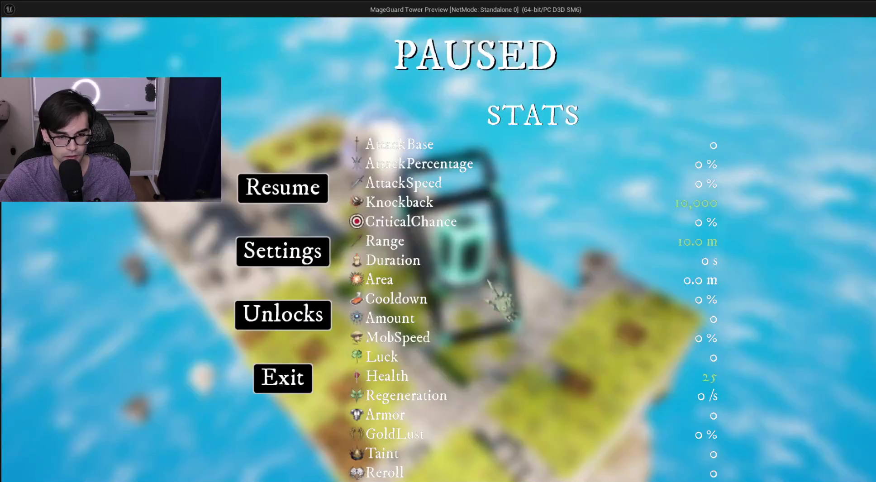
click(279, 375)
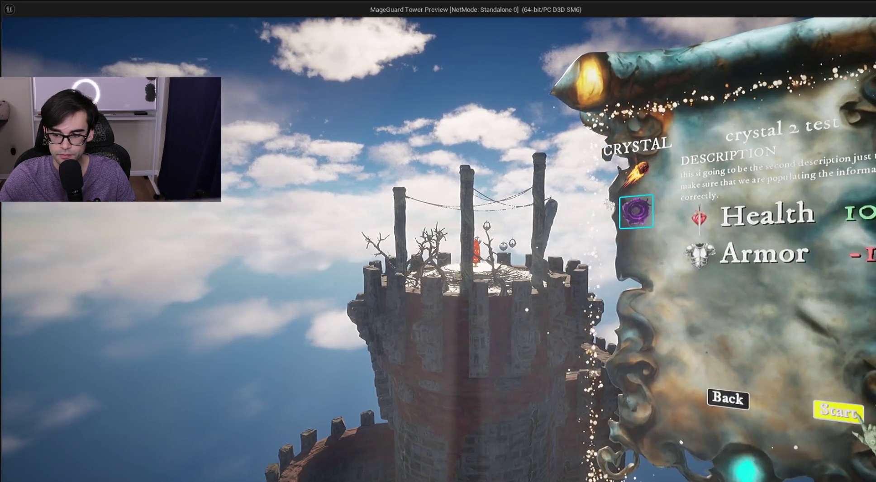
click(838, 410)
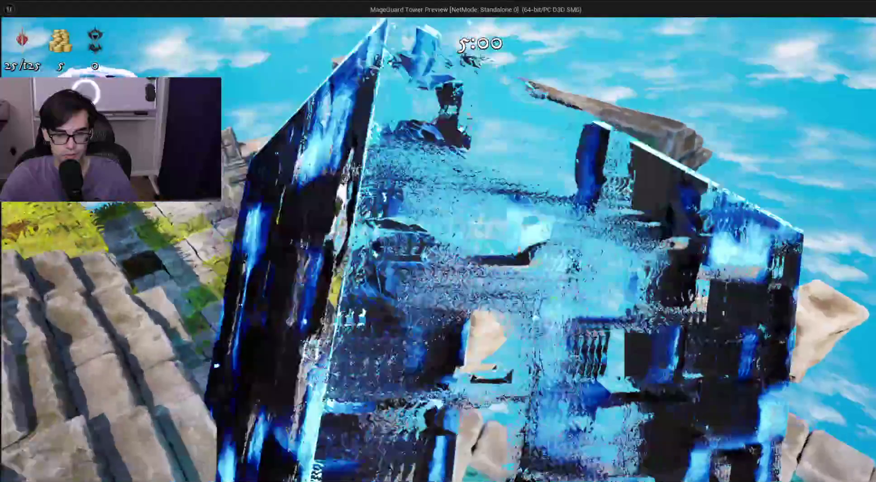
key(Escape)
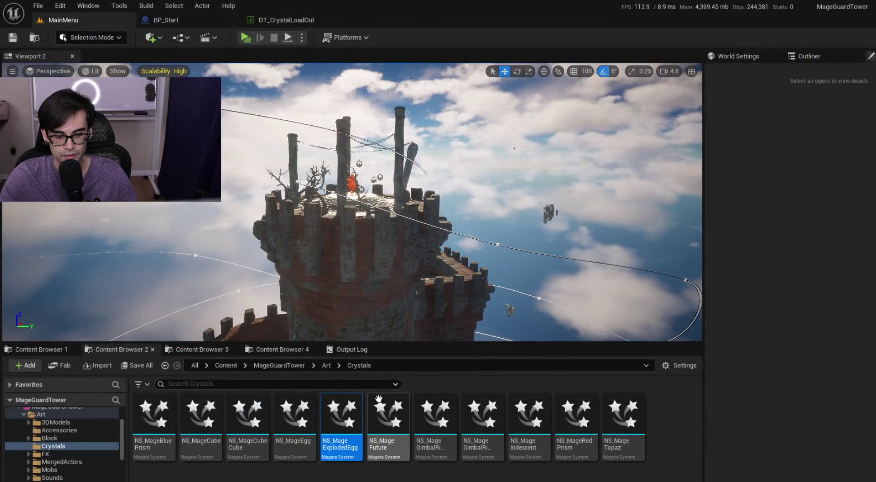
click(255, 19)
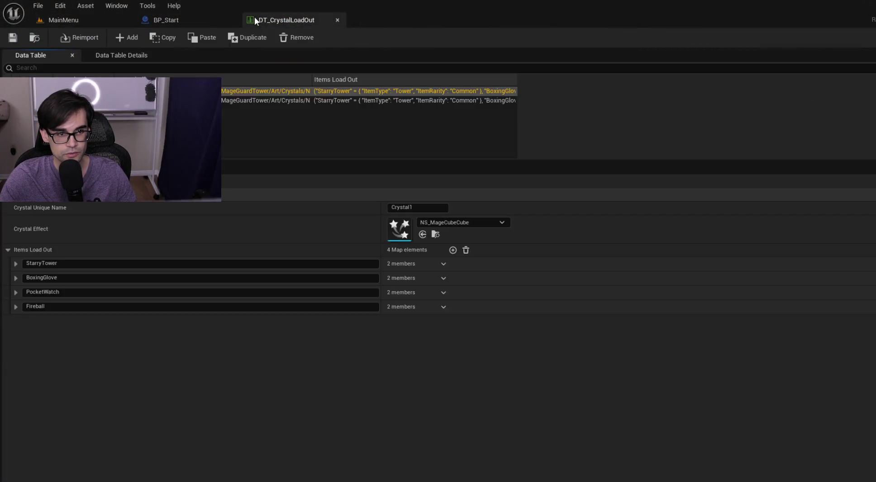
Set the crystal effects to NS_MageEgg and NS_MageExplodedEgg and save the table.
click(451, 224)
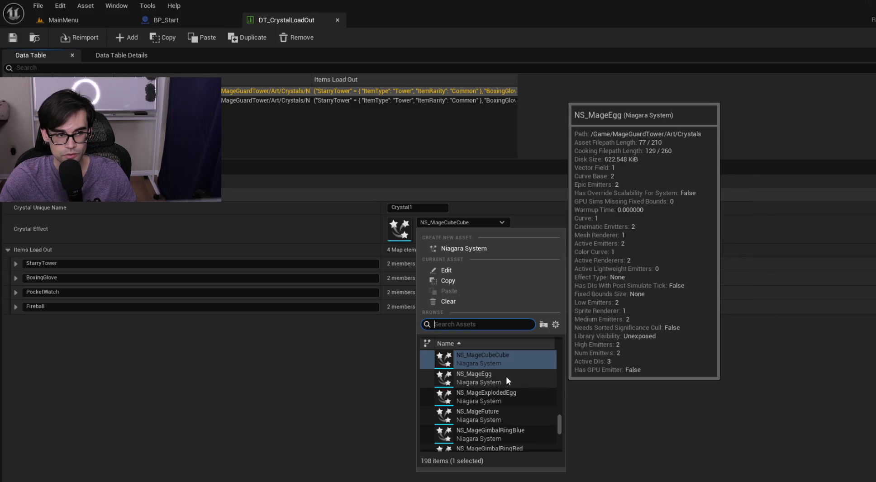
click(505, 381)
click(359, 99)
click(458, 224)
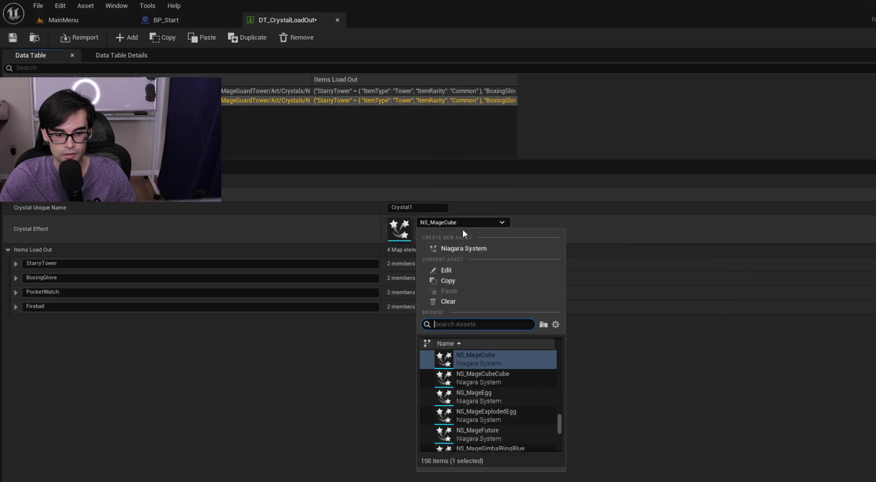
click(507, 419)
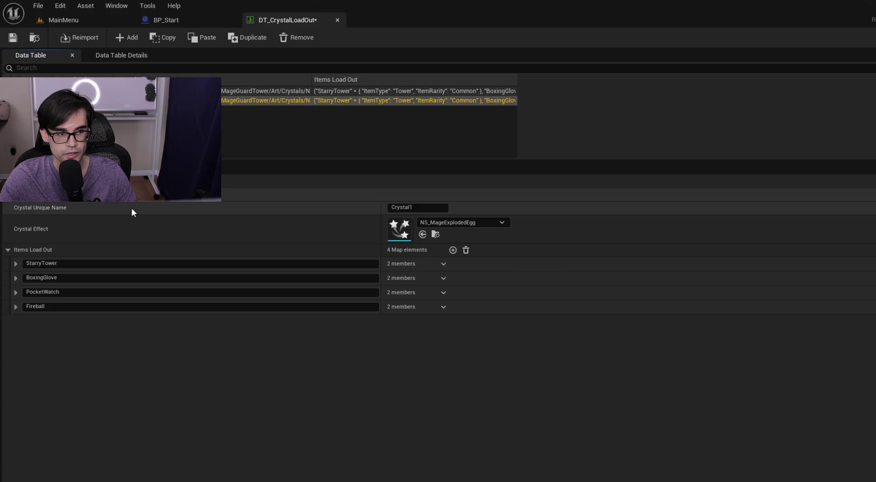
click(21, 39)
Playtest a game preview from the MainMenu level, then stop it.
click(59, 20)
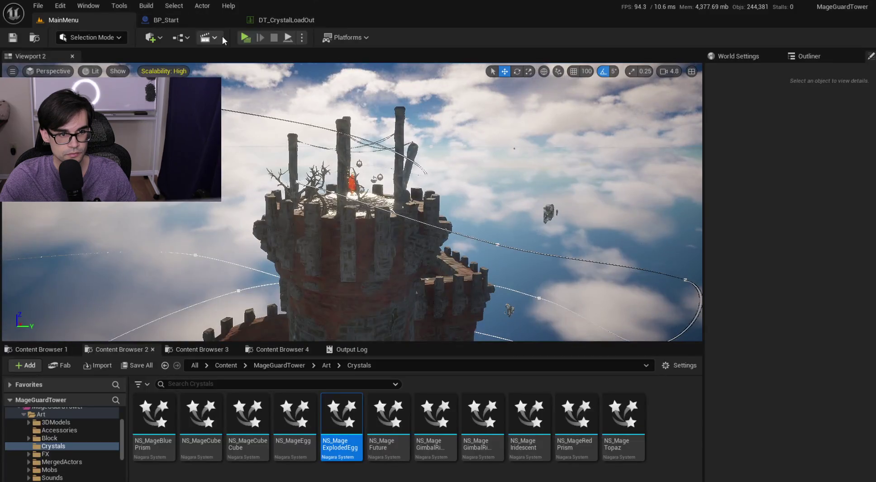
click(244, 37)
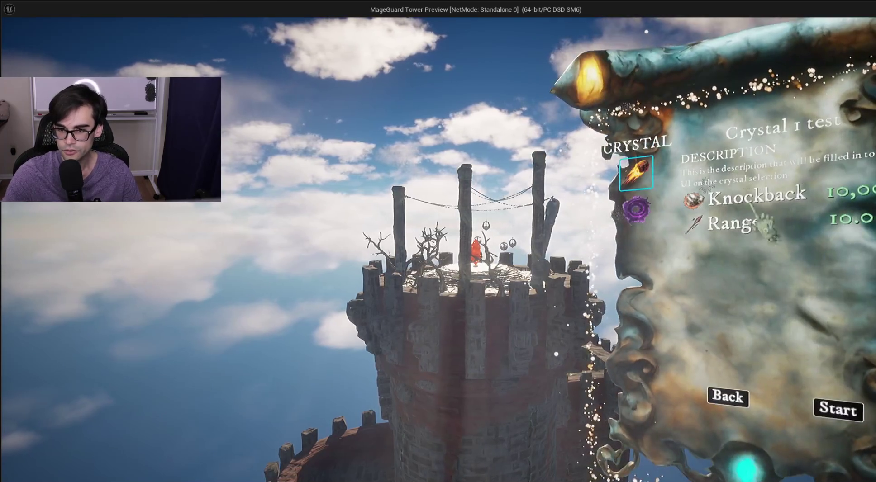
click(838, 409)
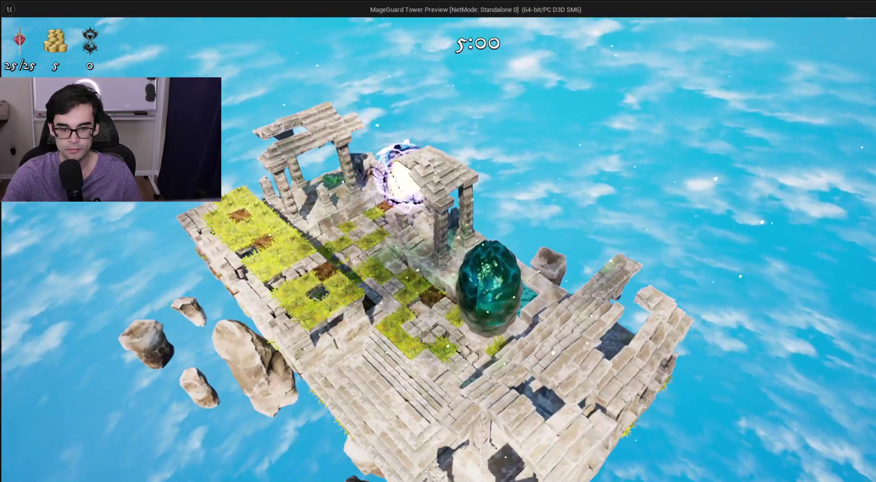
key(Escape)
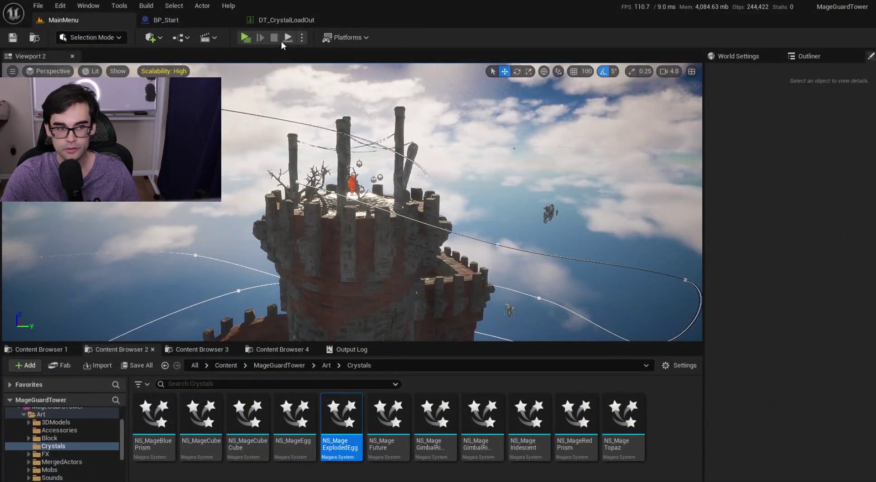
click(265, 18)
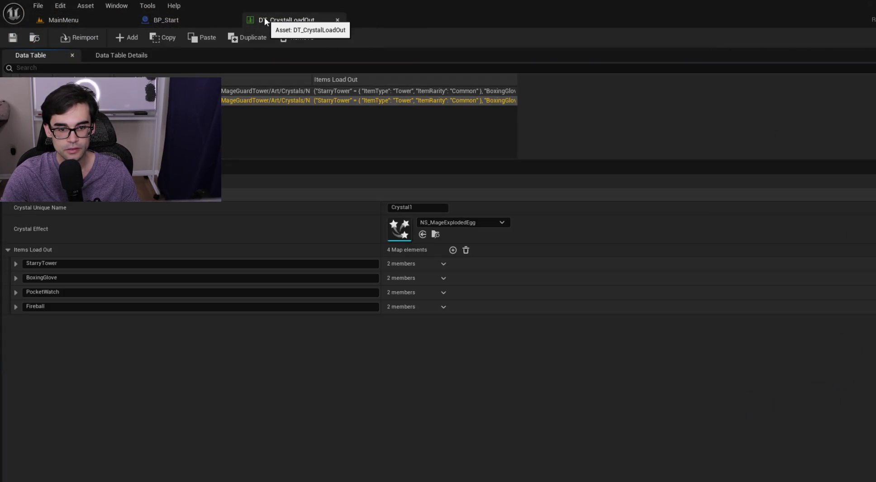
click(67, 19)
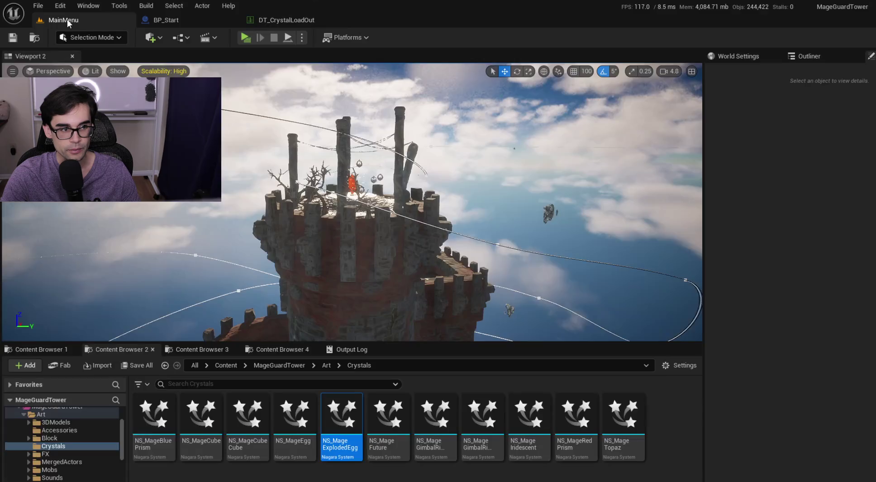
click(244, 38)
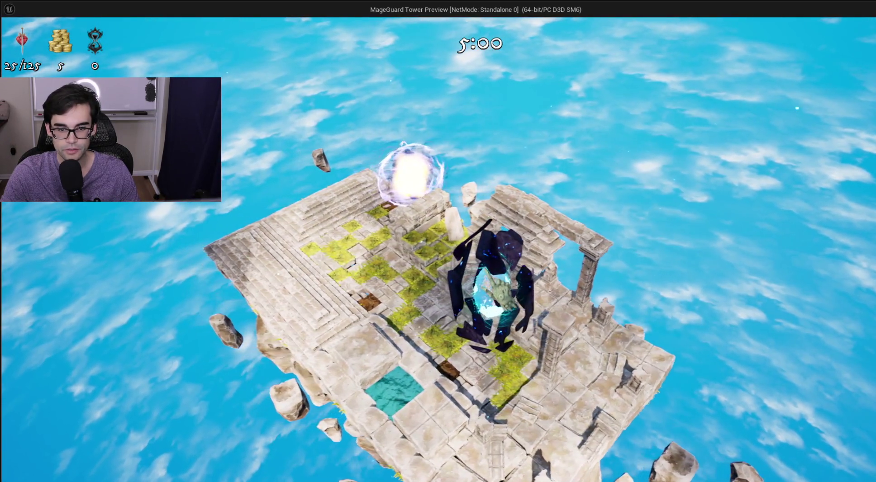
key(Escape)
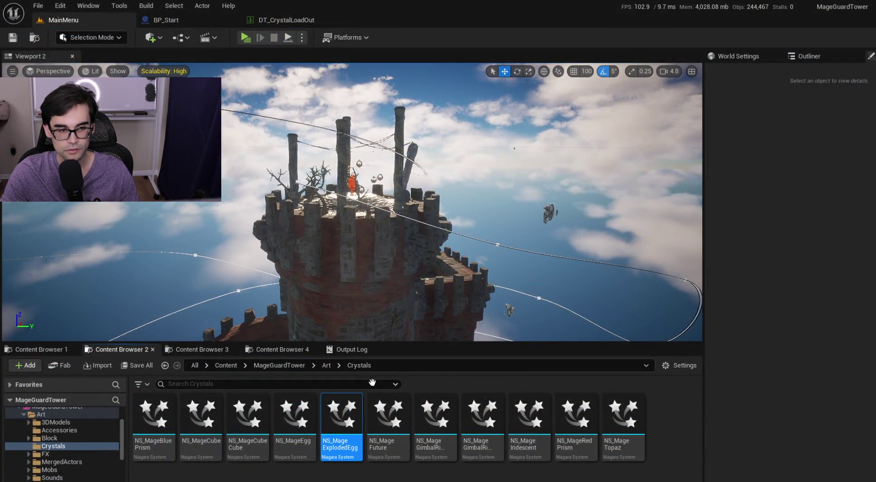
Set the Particle emitter's Uniform Sprite Size Max to 18 in NS_MageExplodedEgg.
double_click(349, 412)
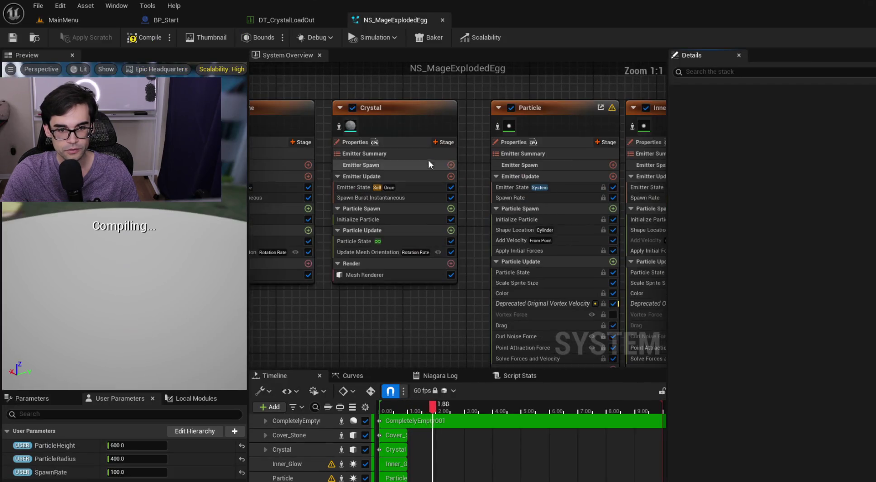
click(522, 106)
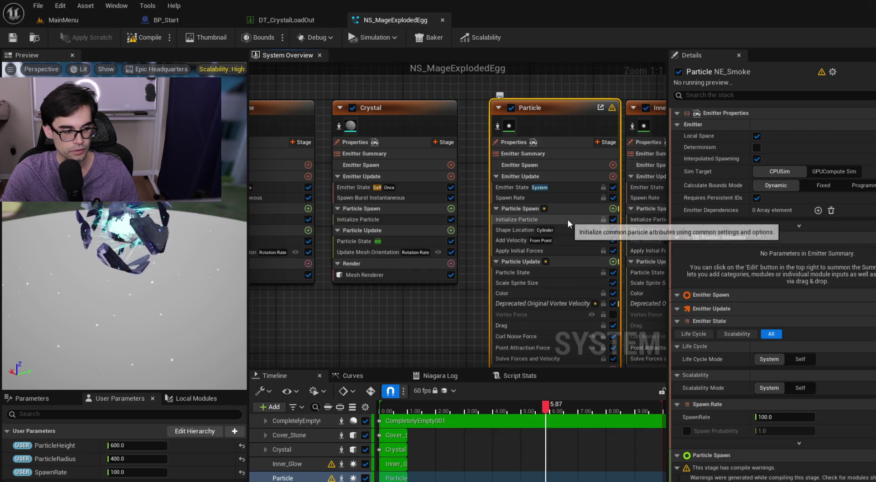
scroll(867, 372, down, 3)
scroll(843, 344, down, 10)
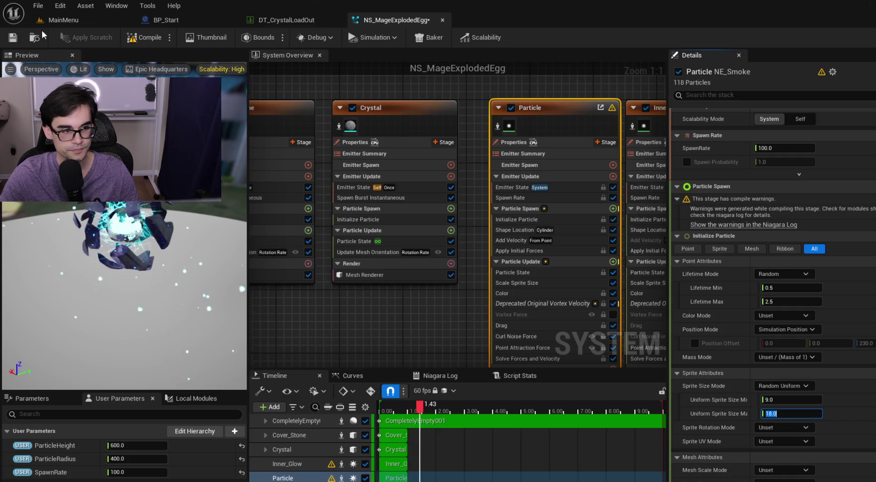
Save the effect and launch a game preview from the MainMenu level.
click(16, 38)
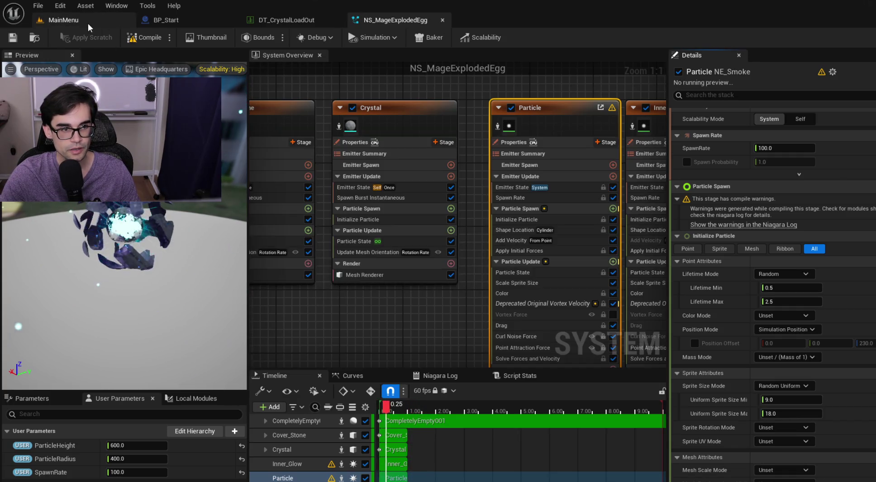
click(88, 23)
click(245, 37)
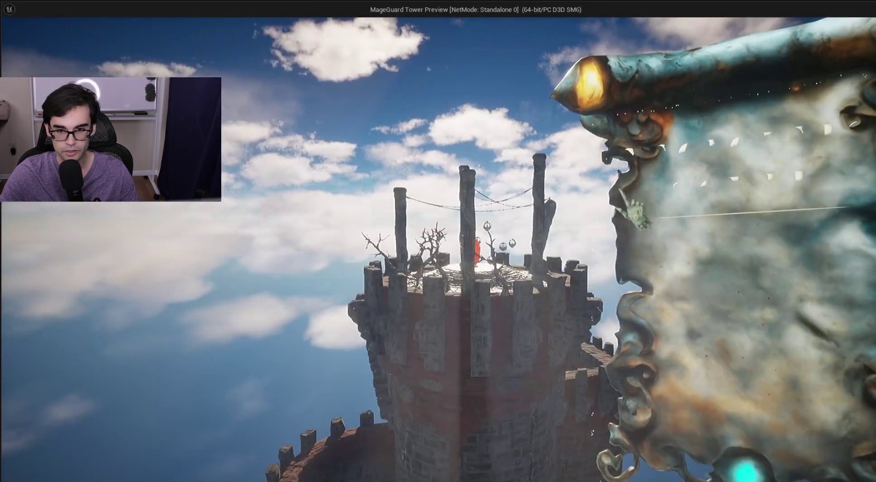
Start a run with the chosen crystal and walk the golem forward, right, then left.
click(744, 228)
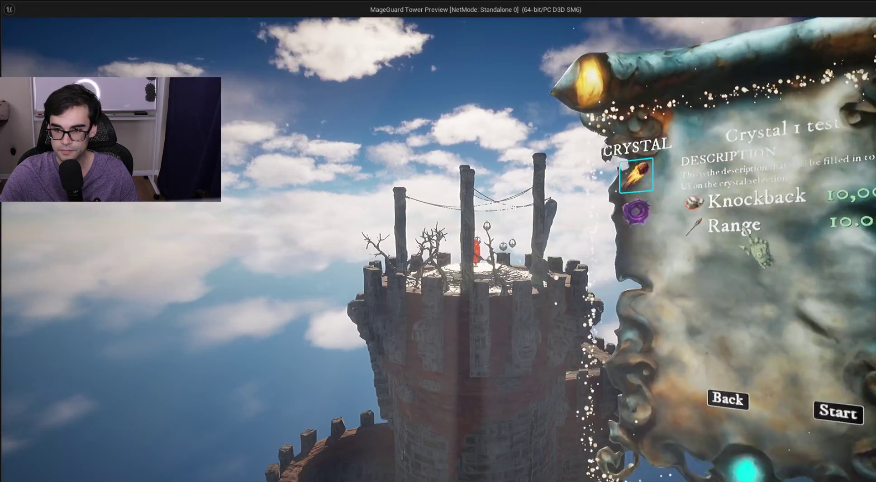
click(821, 413)
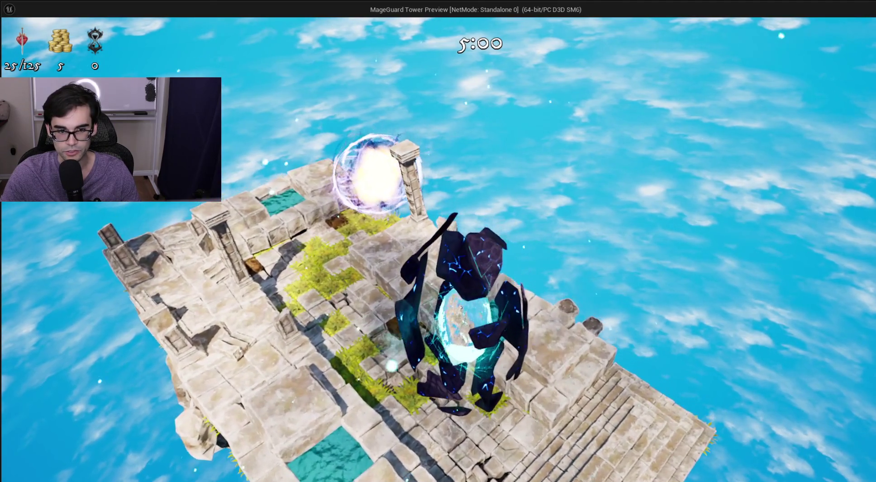
key(w)
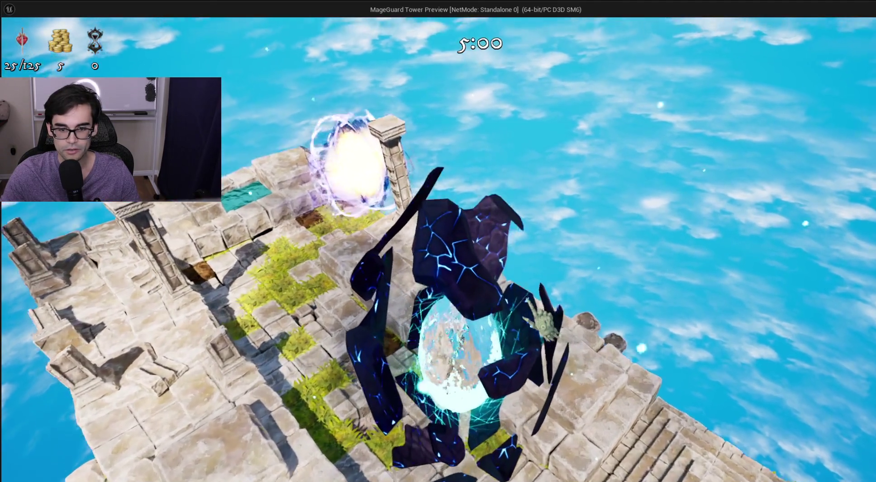
key(d)
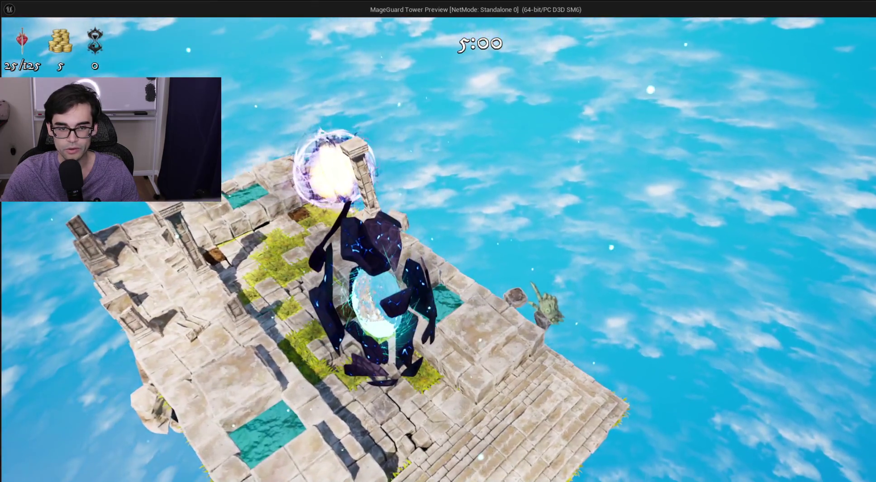
key(a)
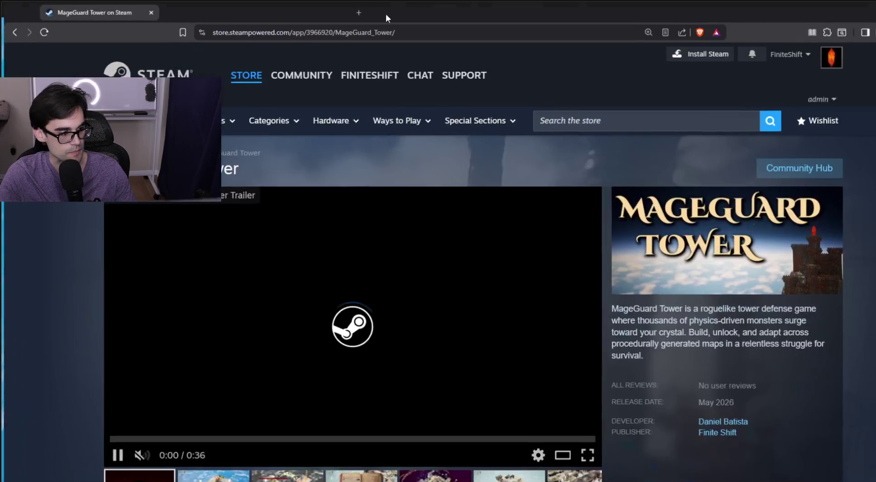
View the third, fifth and seventh MageGuard Tower screenshots on the store page.
scroll(88, 222, down, 1)
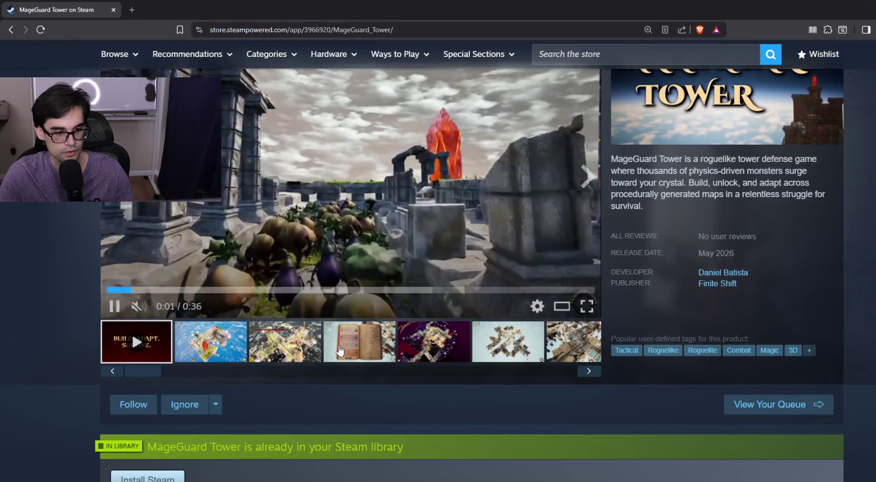
click(283, 349)
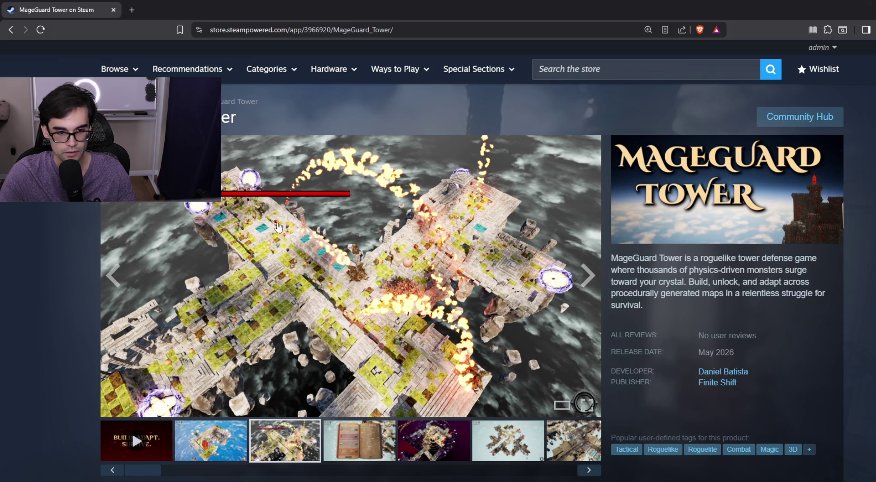
click(457, 444)
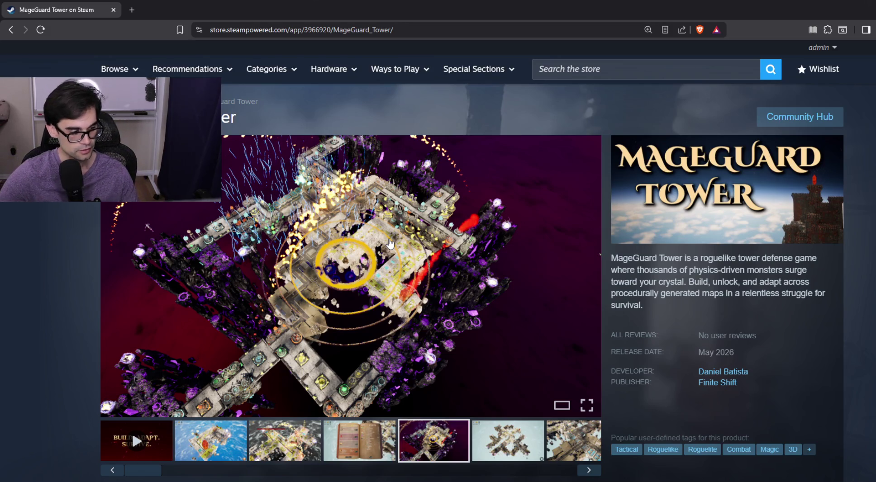
click(518, 453)
click(571, 453)
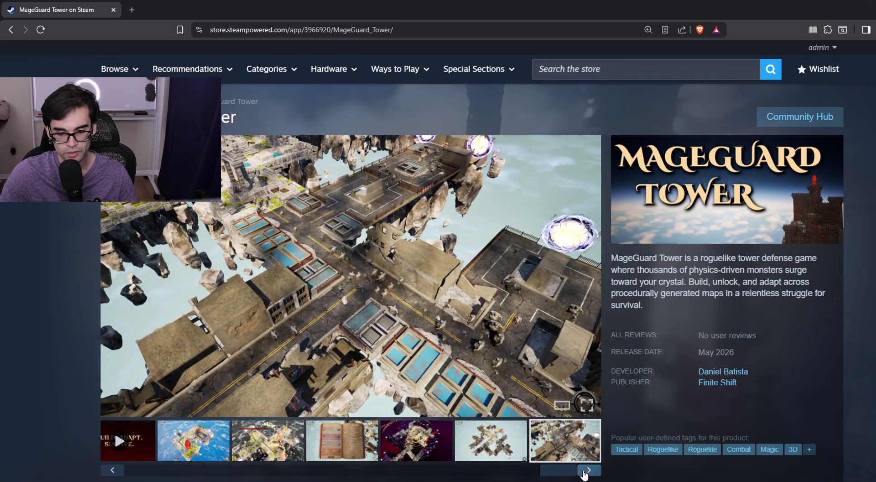
drag(562, 471, 433, 471)
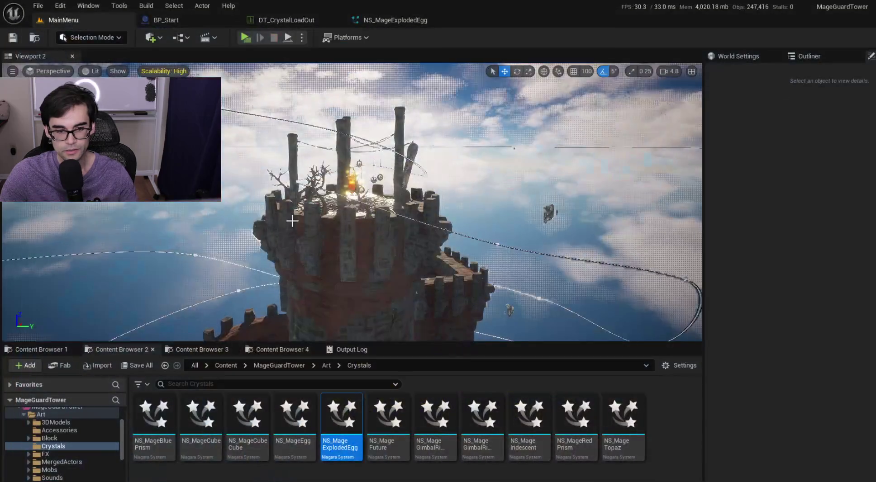
Set the crystals to NS_MageFuture and NS_MageGimbalRingBlue and save the loadout table.
click(275, 24)
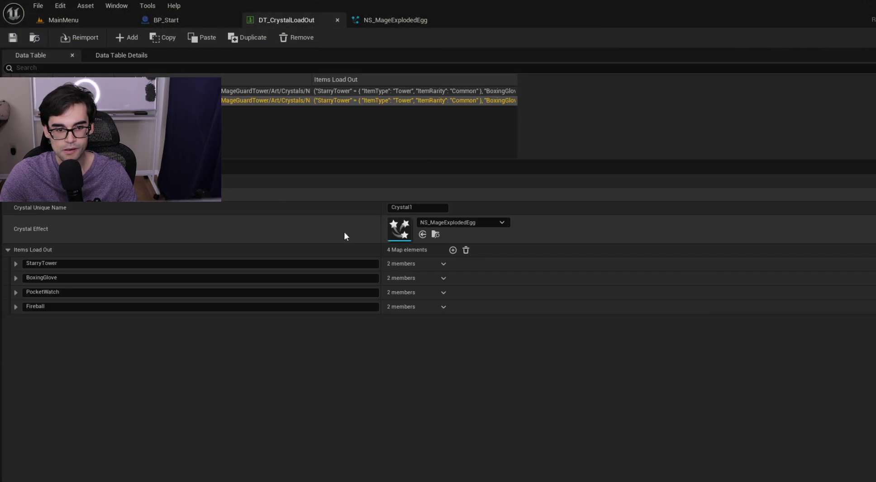
click(458, 222)
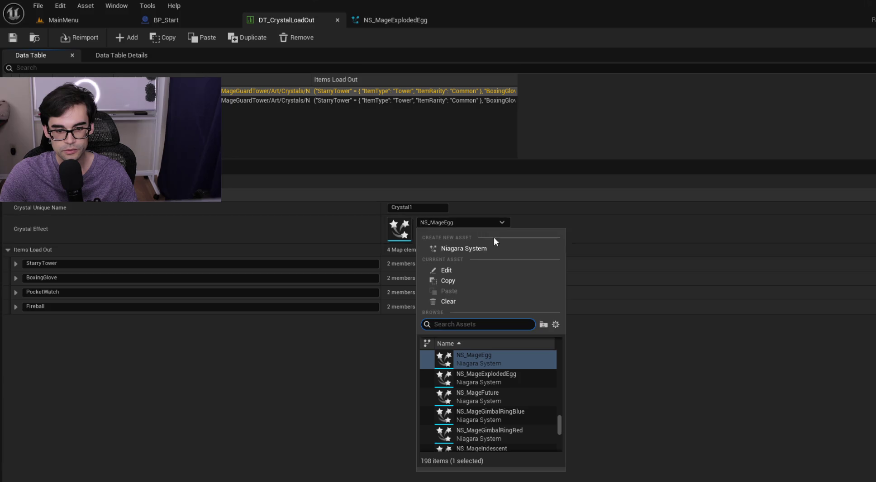
click(505, 391)
click(426, 100)
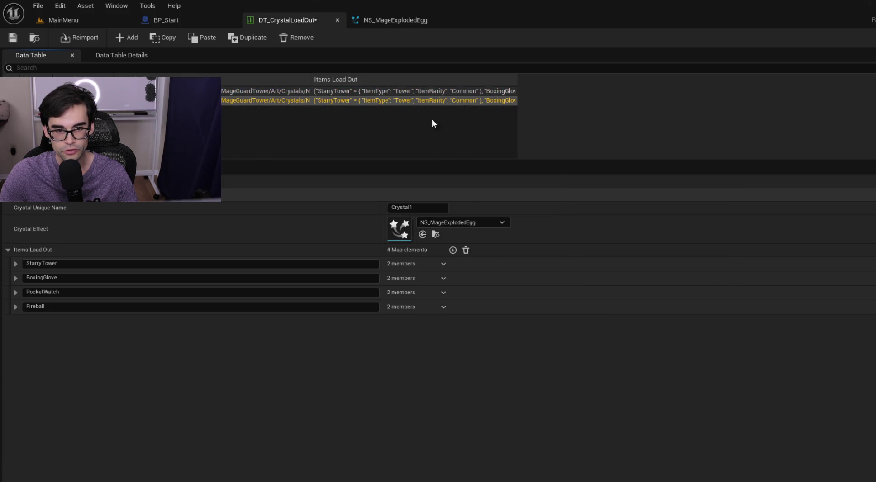
click(481, 222)
click(514, 398)
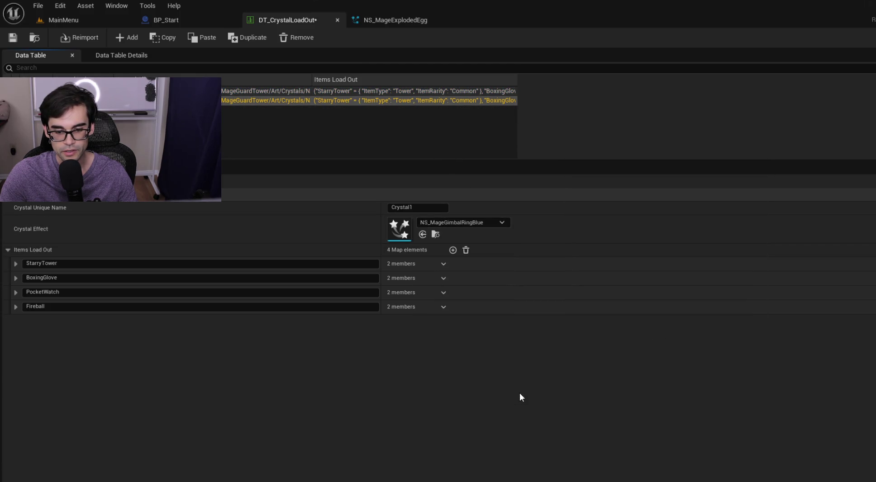
click(13, 37)
Launch a standalone preview from MainMenu and start with the chosen crystal.
click(131, 23)
click(250, 38)
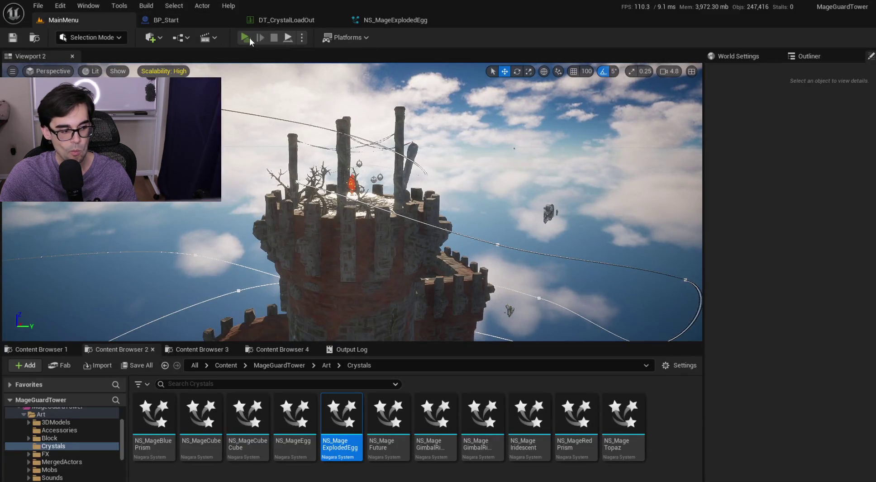
click(721, 236)
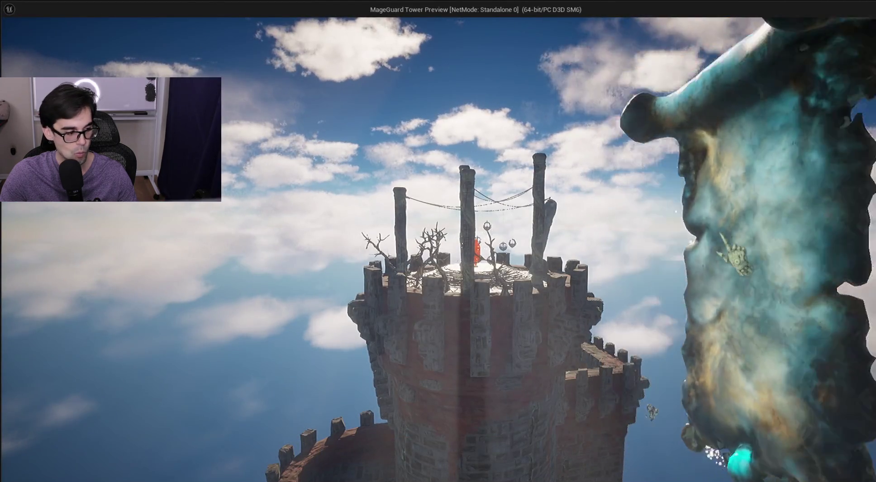
click(838, 411)
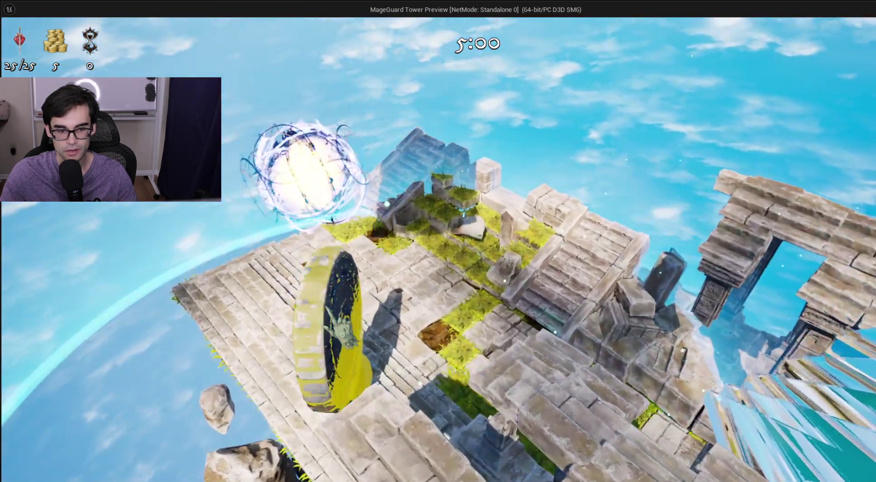
Open and close the Halo Tower 1 panel, then begin a match with the selected crystal.
click(337, 324)
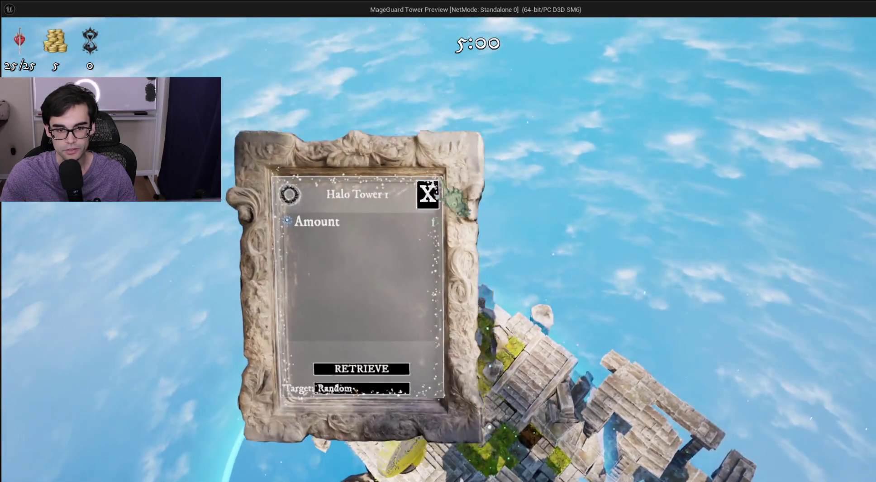
click(419, 195)
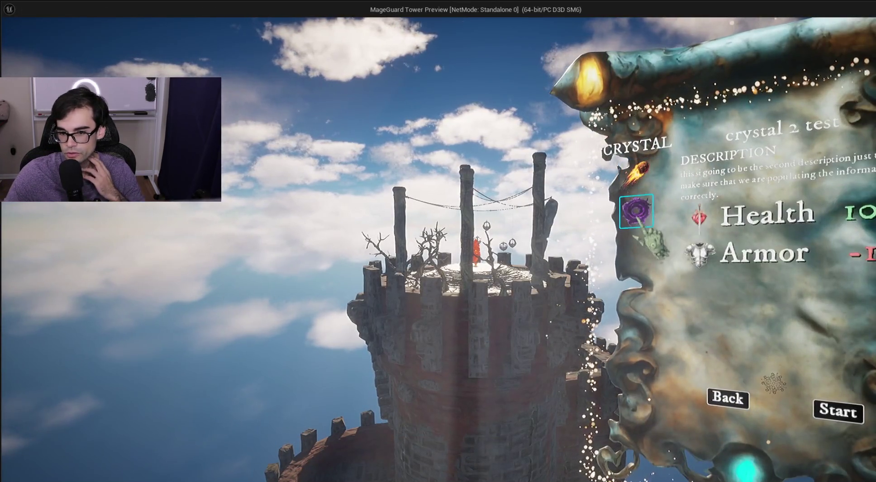
click(838, 410)
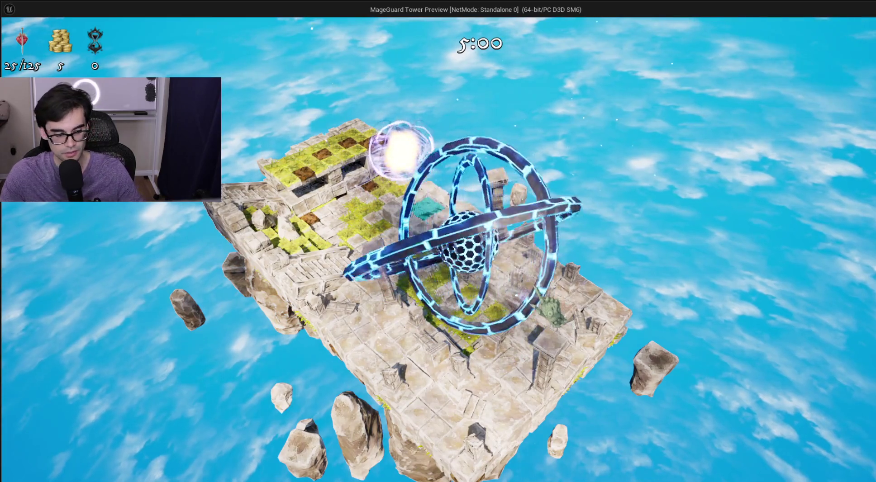
Close the standalone game preview after viewing the gimbal ring crystal on the island.
key(Escape)
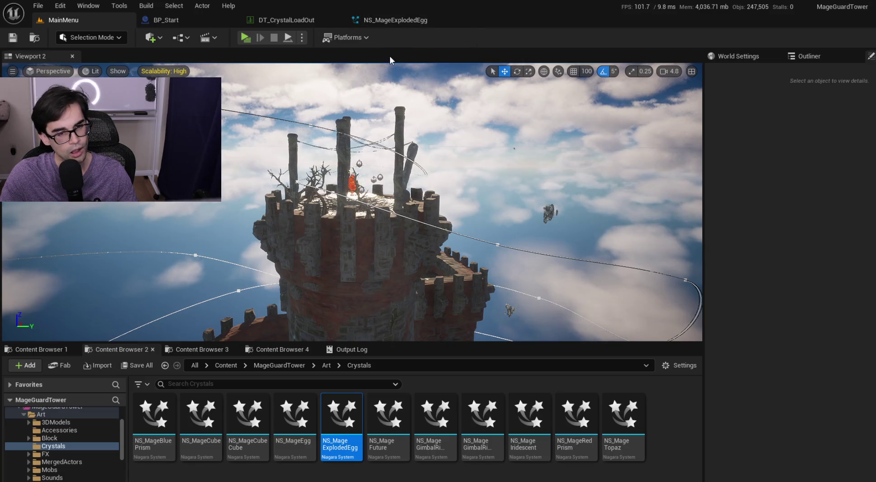
Close NS_MageExplodedEgg, set the first crystal row's effect to NS_MageGimbalRingRed, and save DT_CrystalLoadOut.
click(386, 19)
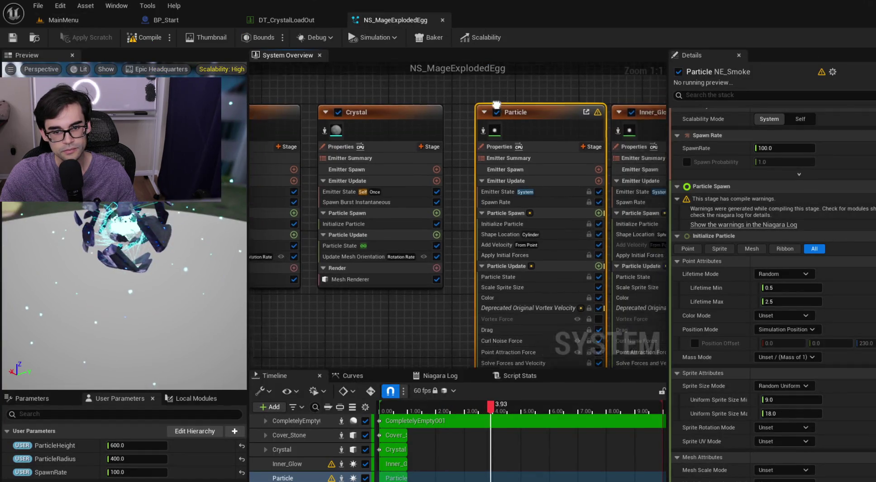
click(442, 21)
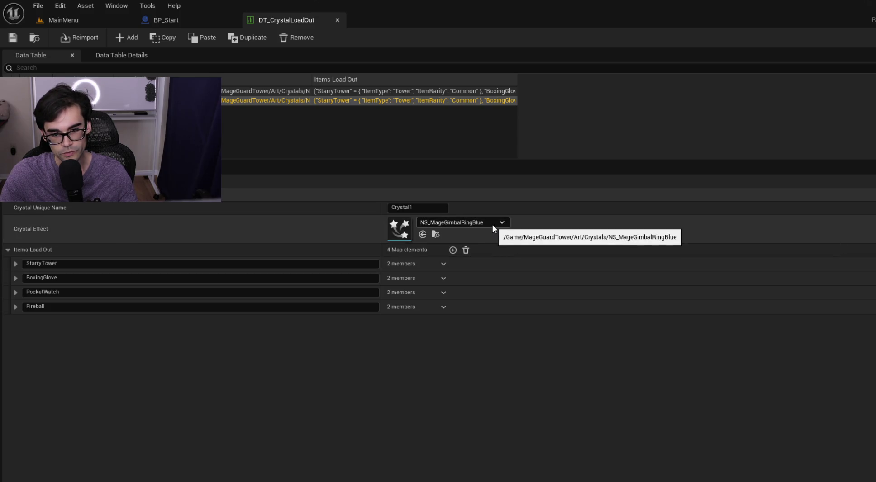
click(269, 90)
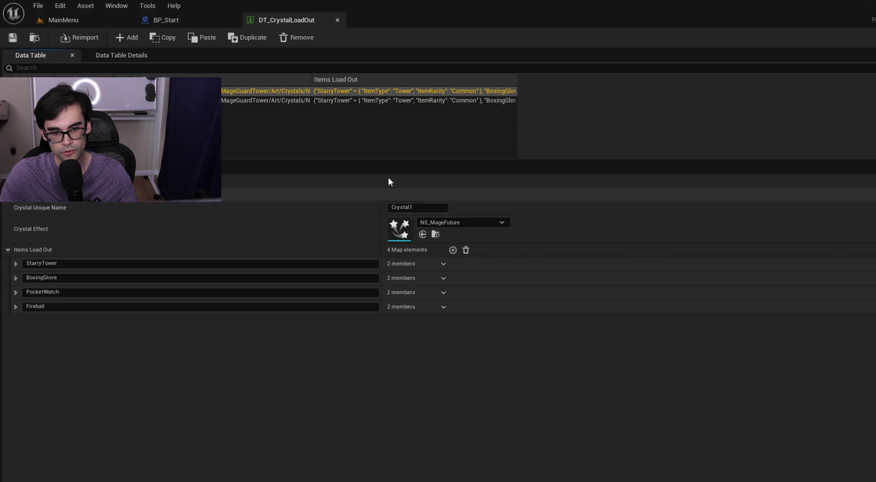
click(472, 221)
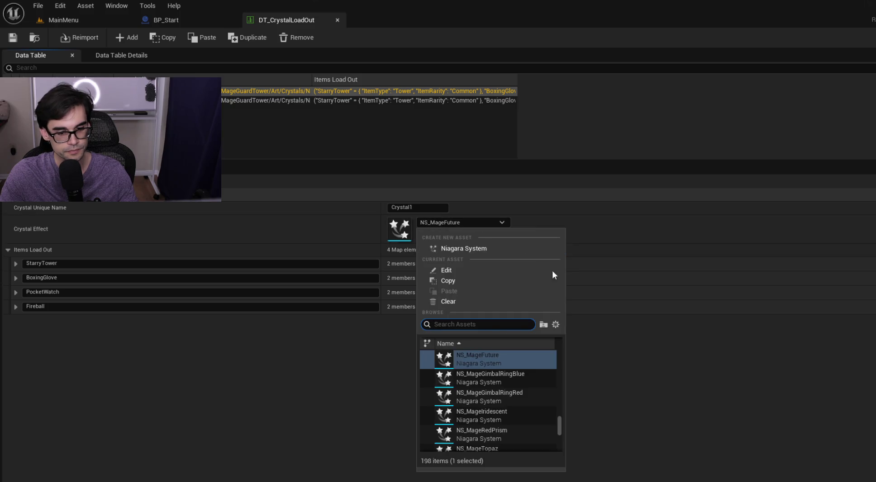
click(515, 396)
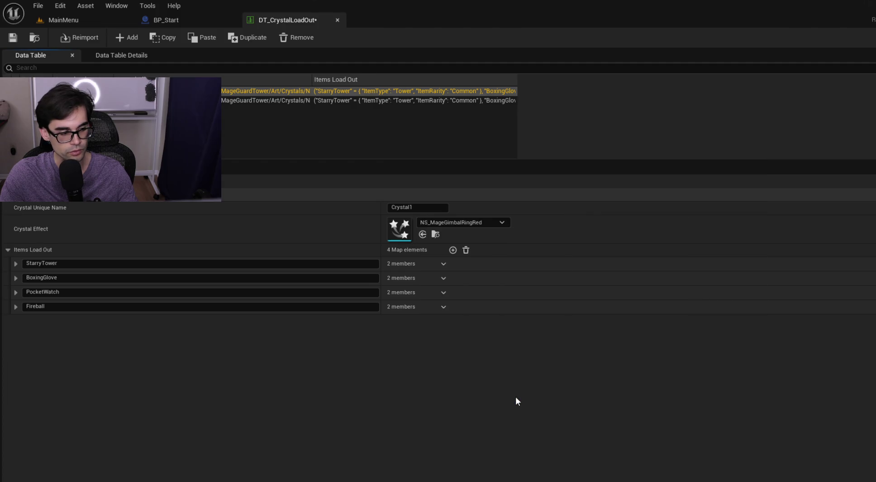
click(13, 38)
click(173, 23)
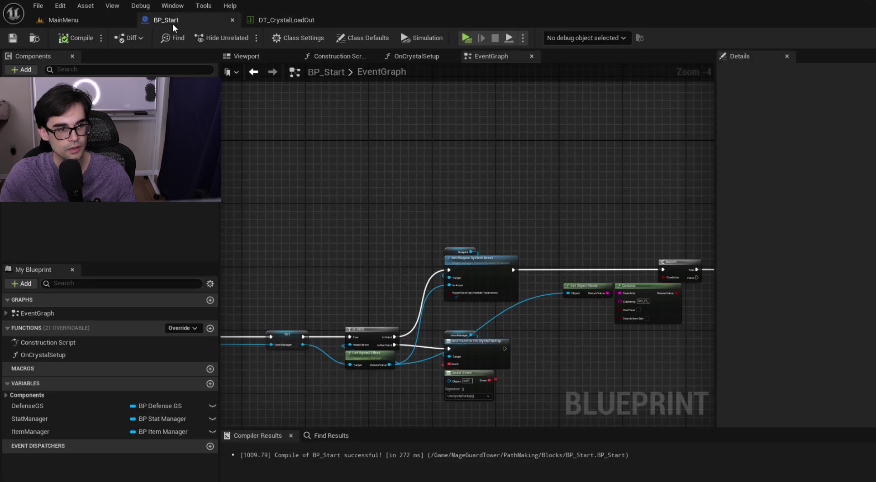
Change the EventGraph Contains node substring from Sci_Fi_ to GimbalRing.
scroll(392, 292, up, 3)
click(393, 292)
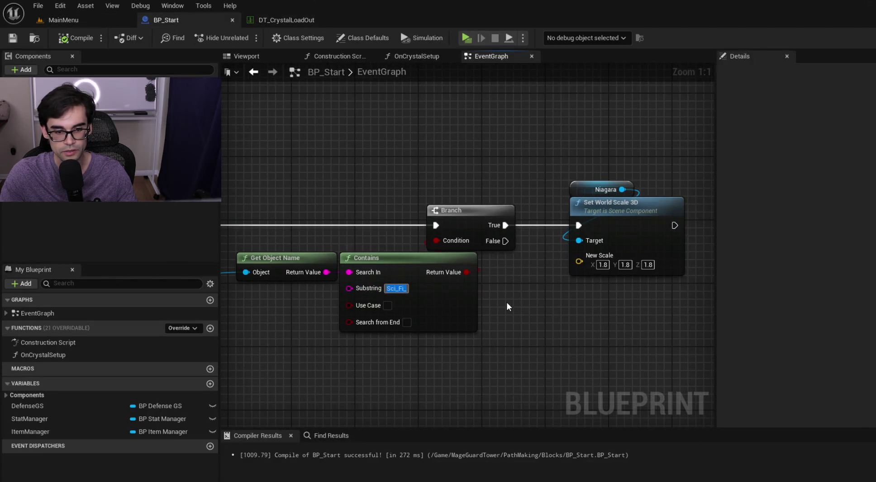
text(GimbalRing)
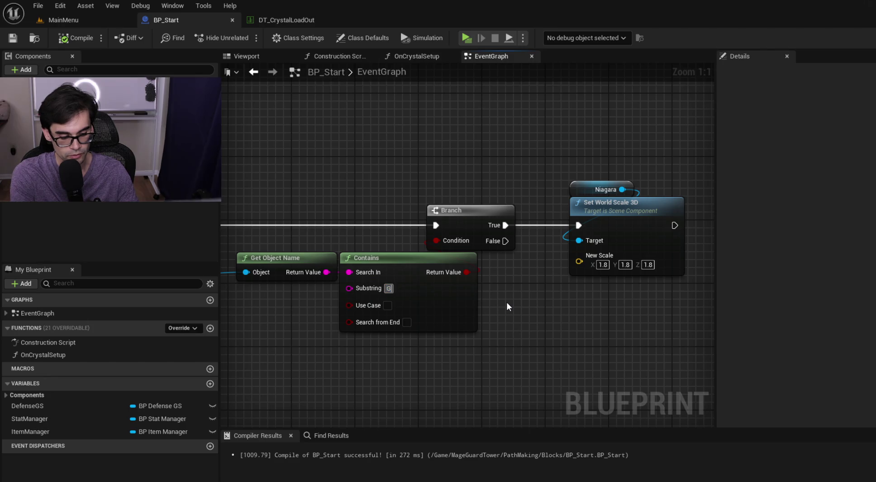
key(Return)
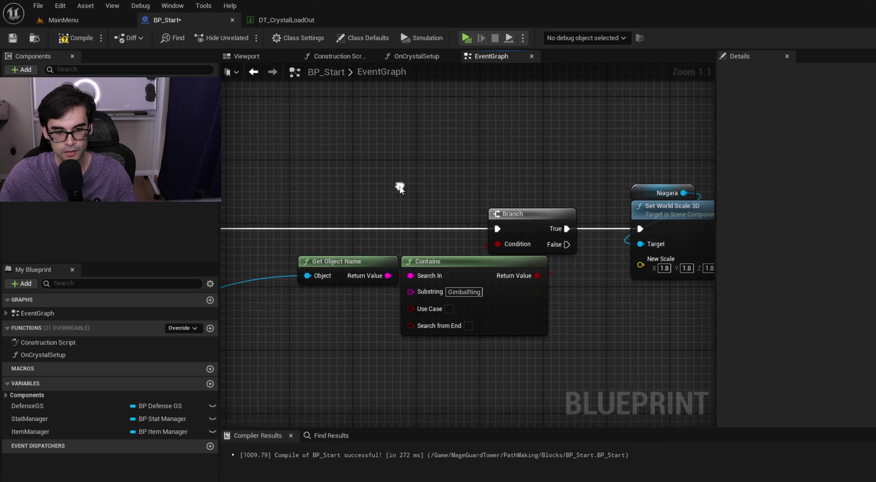
scroll(543, 143, down, 3)
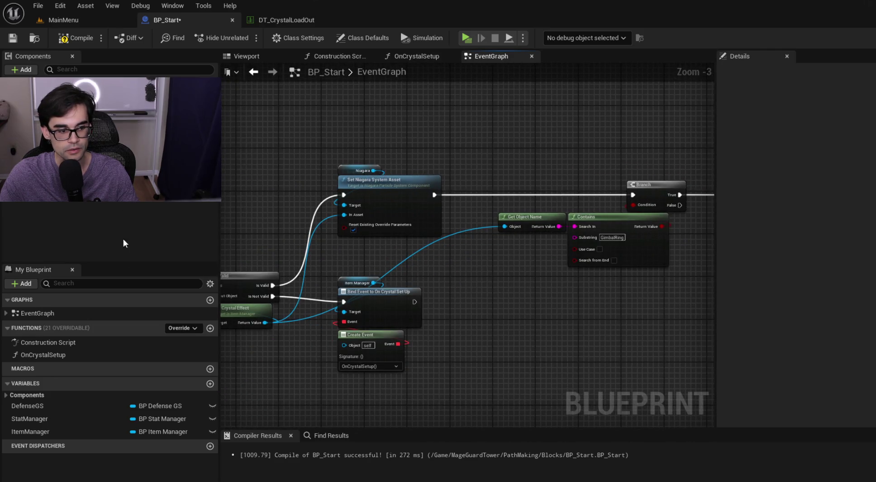
Update the OnCrystalSetup Contains substring as well, then compile BP_Start.
double_click(110, 355)
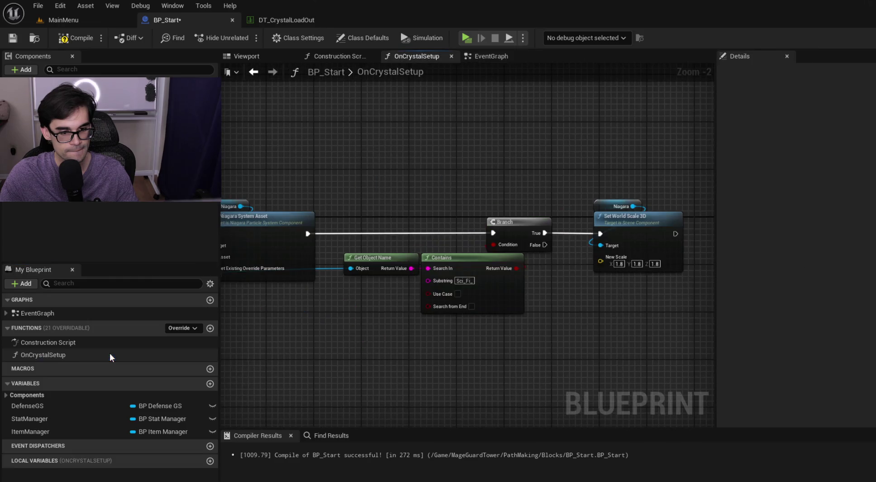
click(466, 281)
text(GimbalRing)
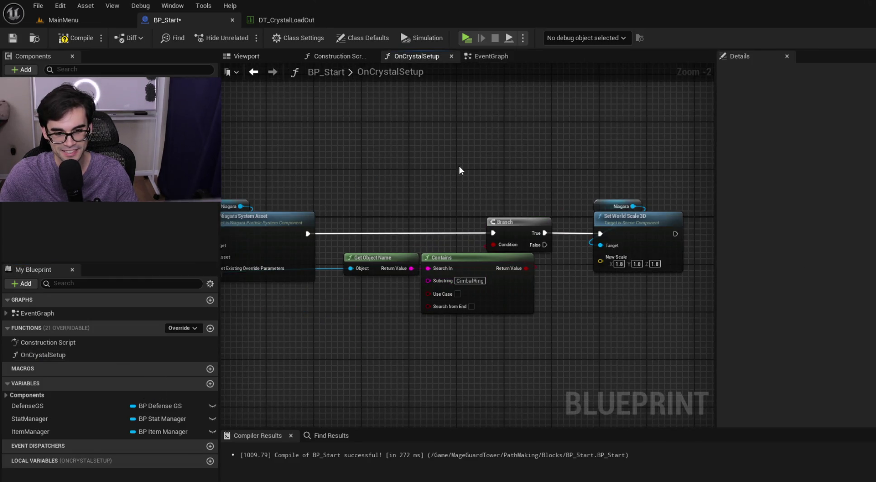
click(68, 38)
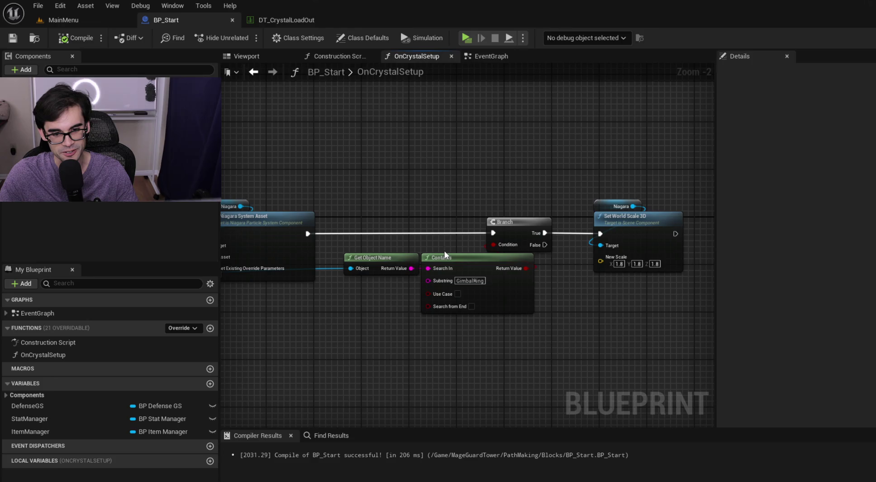
click(80, 23)
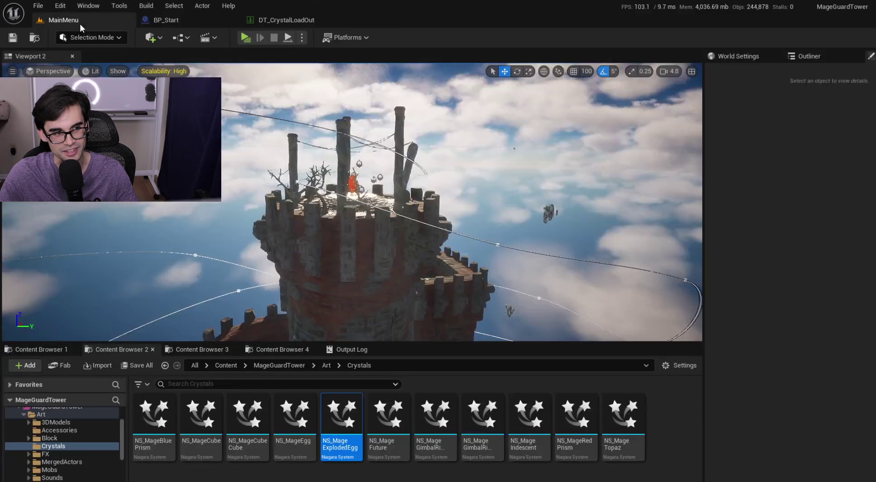
click(250, 36)
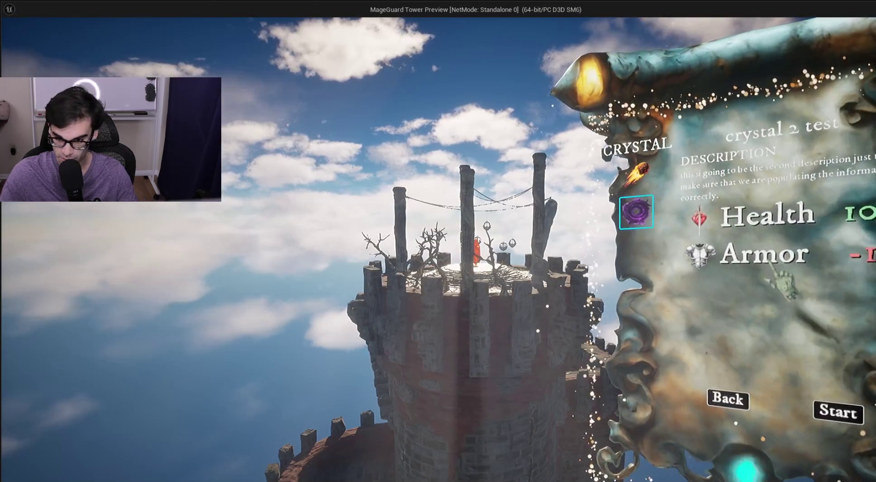
click(849, 412)
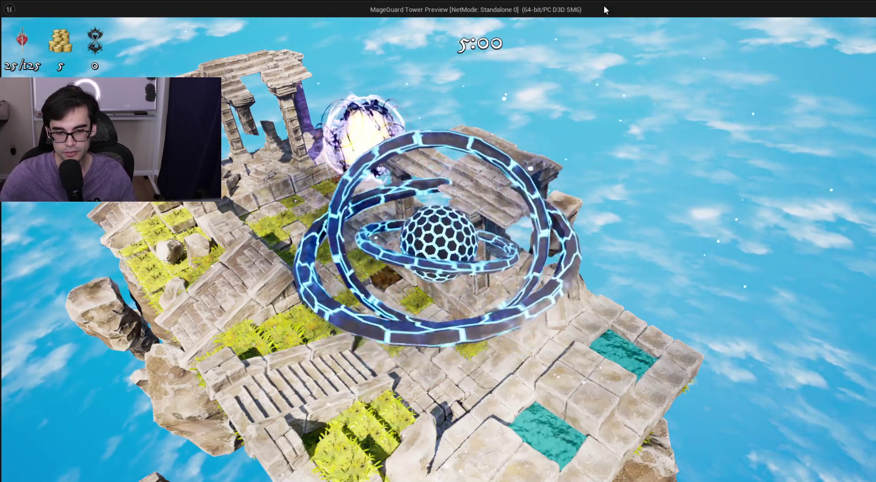
scroll(438, 241, up, 3)
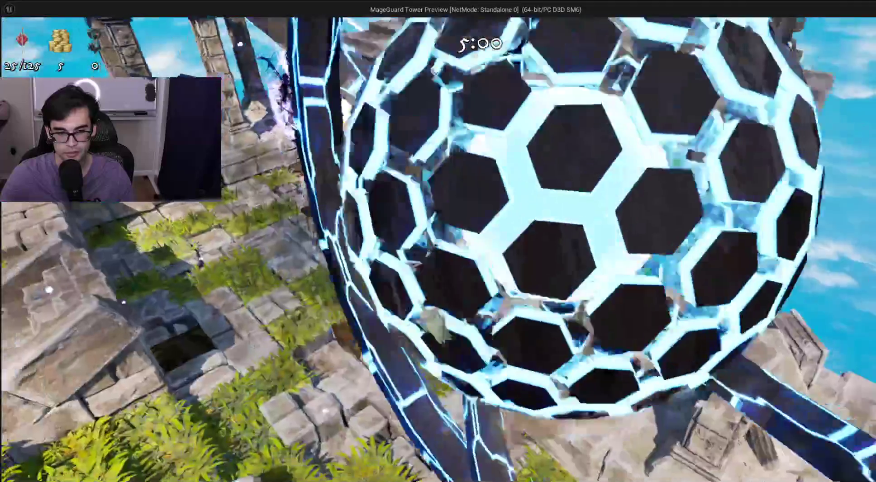
key(Escape)
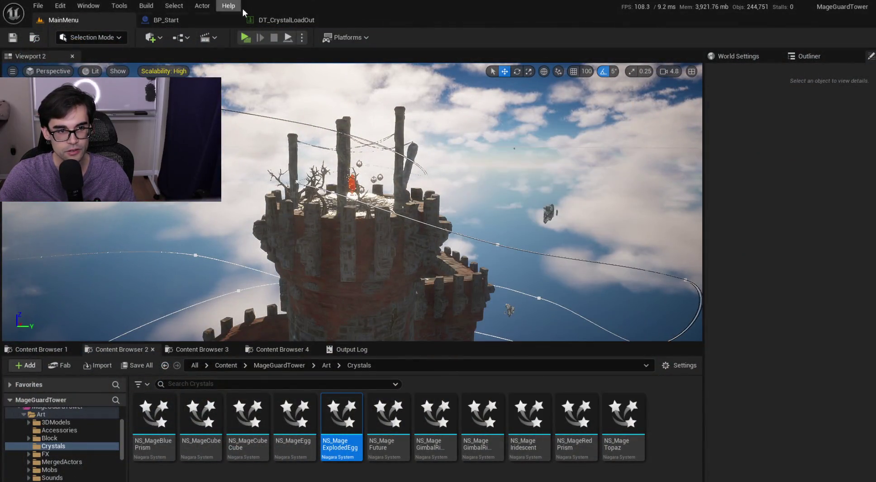
Revisit the crystal loadout table and check the first crystal's effect list.
click(283, 18)
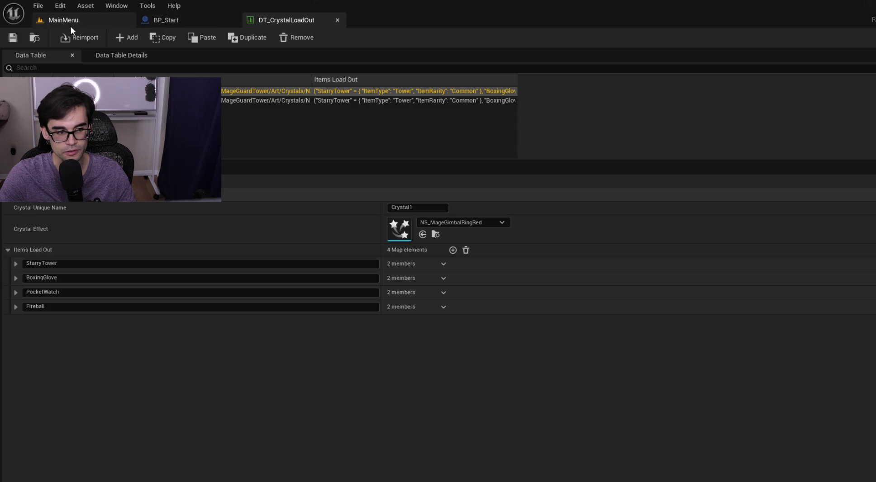
click(144, 19)
click(289, 25)
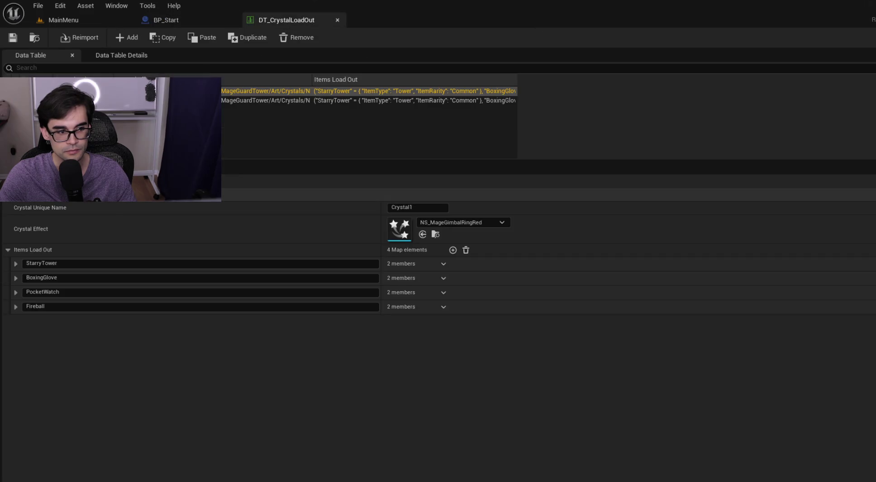
click(467, 223)
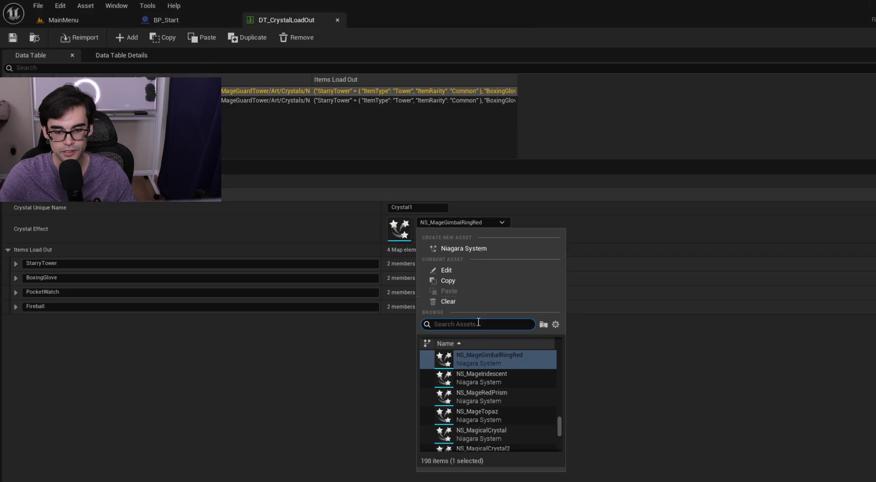
click(509, 378)
Select the second crystal row and search its effect list for GimbalRing.
click(320, 100)
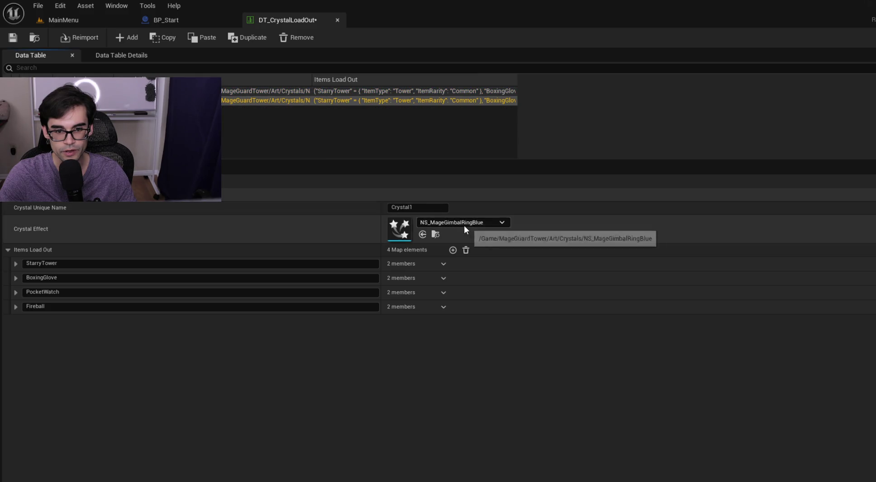
click(464, 224)
scroll(531, 428, down, 2)
scroll(532, 430, down, 5)
scroll(524, 409, up, 3)
text(GimbalRing)
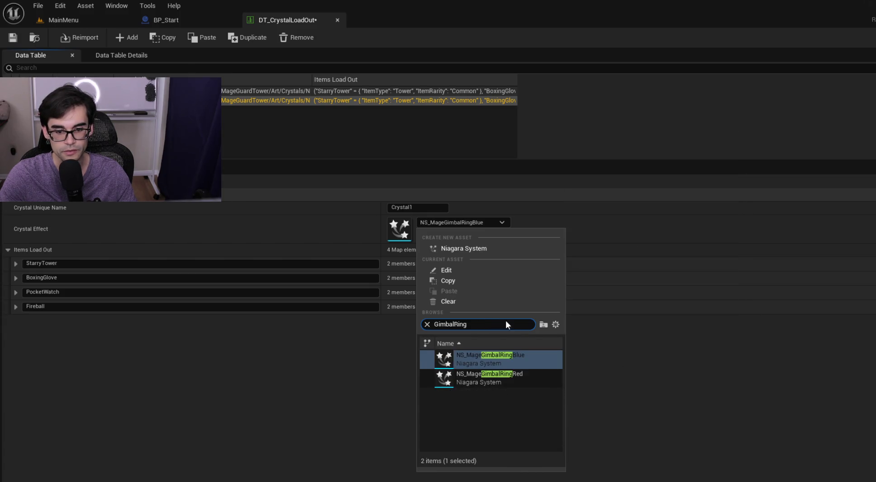
mouse_move(495, 354)
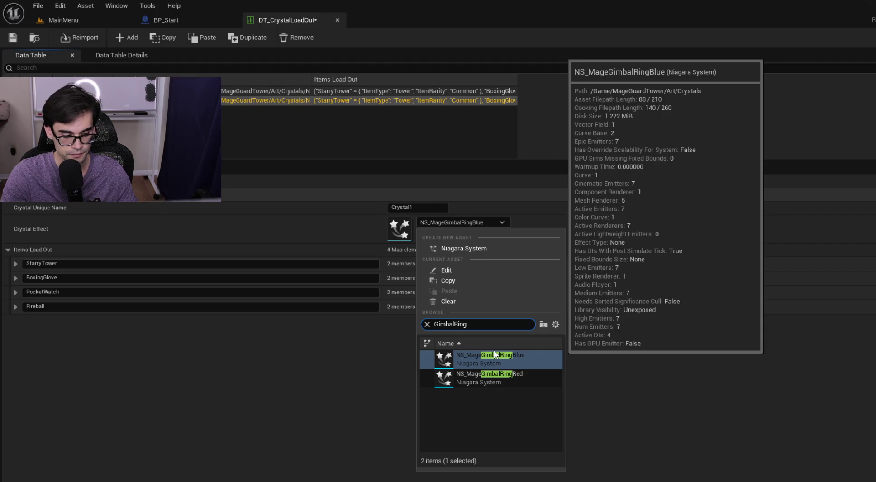
Change the search to NS_Mage and make NS_MageTopaz the crystal's effect.
key(ctrl+a)
text(NS_MAge)
key(BackSpace)
key(BackSpace)
key(BackSpace)
text(age)
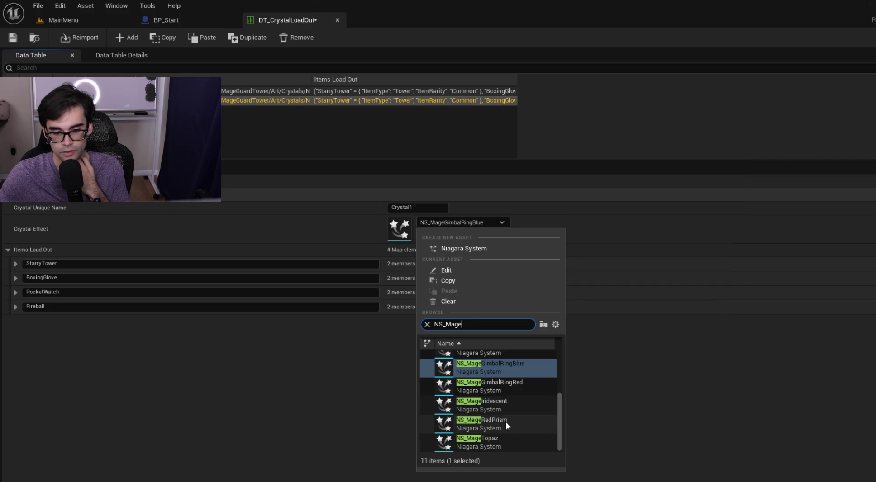
click(494, 443)
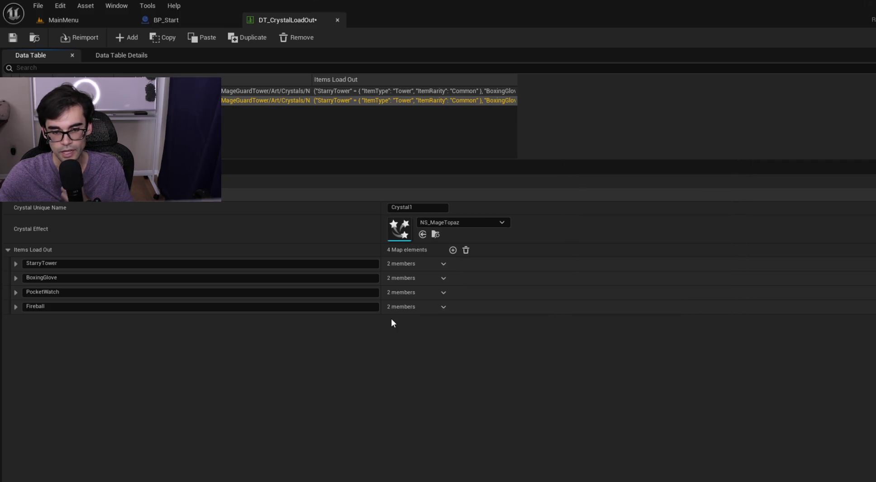
click(54, 19)
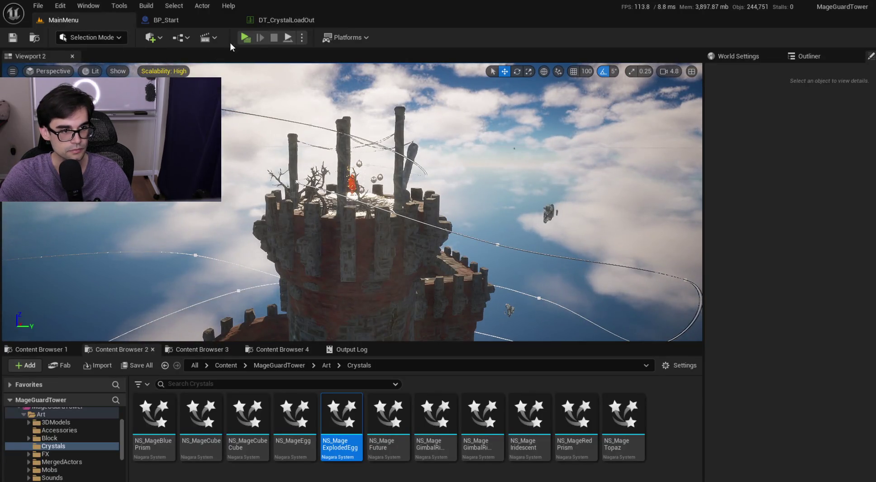
click(249, 40)
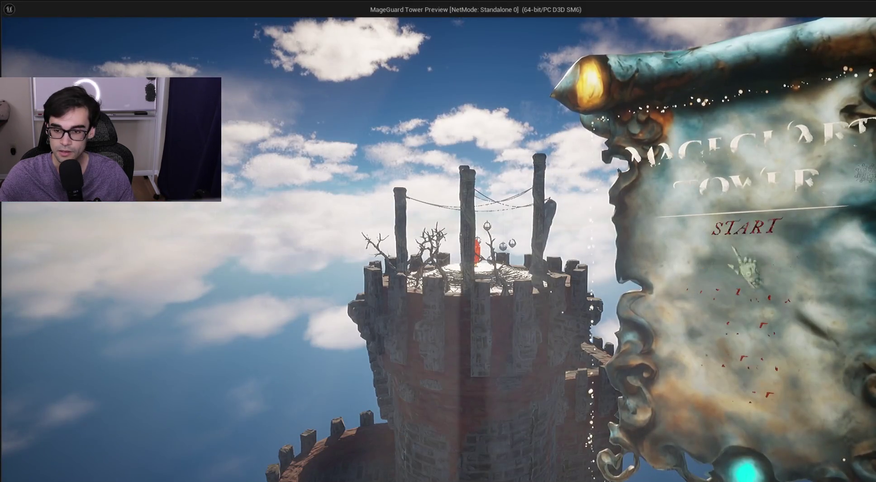
click(844, 413)
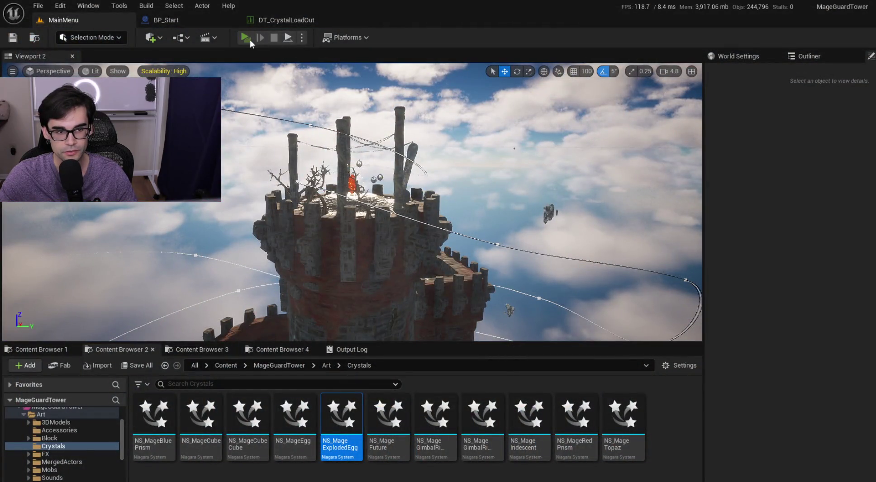
click(246, 38)
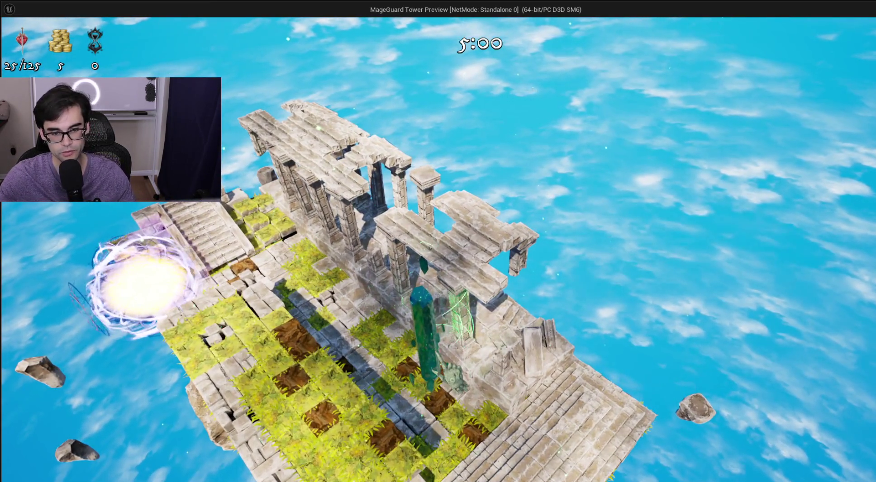
key(Escape)
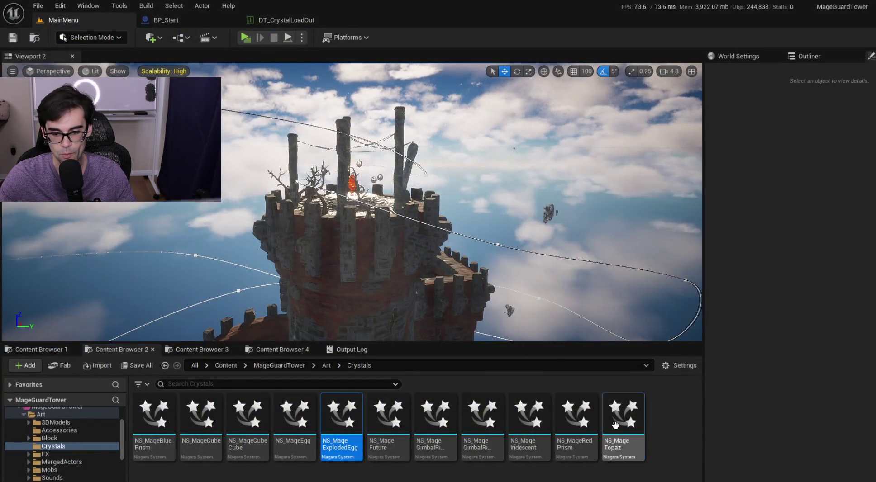
Open NS_MageTopaz and bring up the Particle emitter's Initialize Particle settings.
double_click(623, 421)
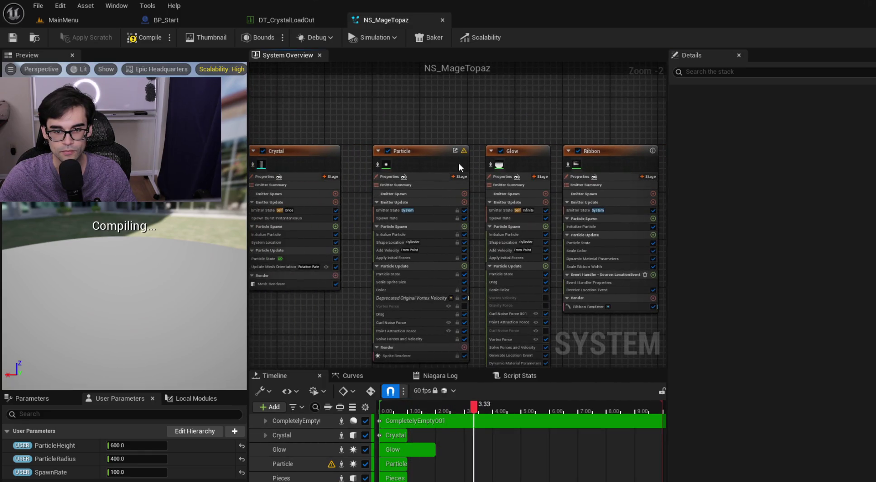
click(404, 151)
scroll(411, 302, up, 2)
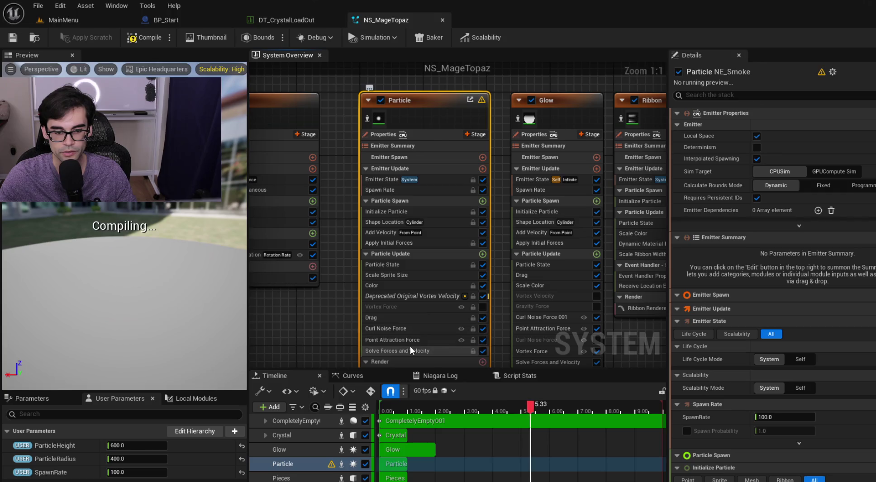
click(416, 265)
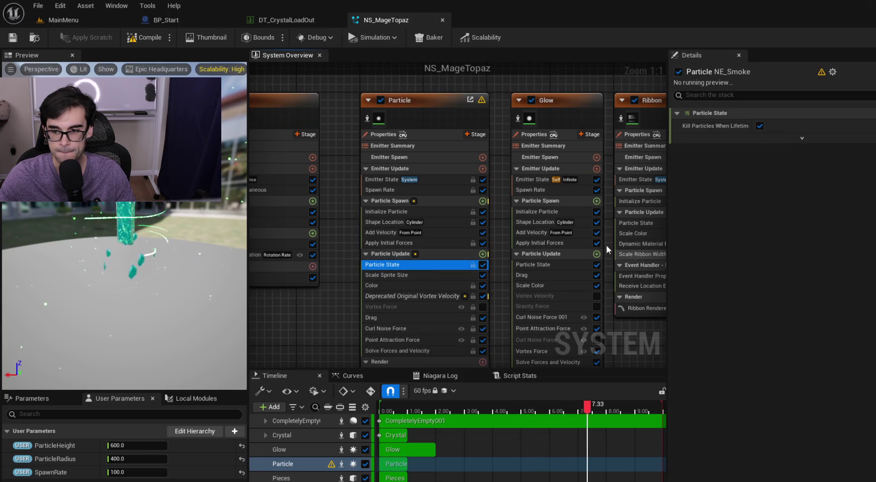
click(398, 212)
Set the minimum uniform sprite size to 9, save, and playtest from MainMenu.
click(781, 277)
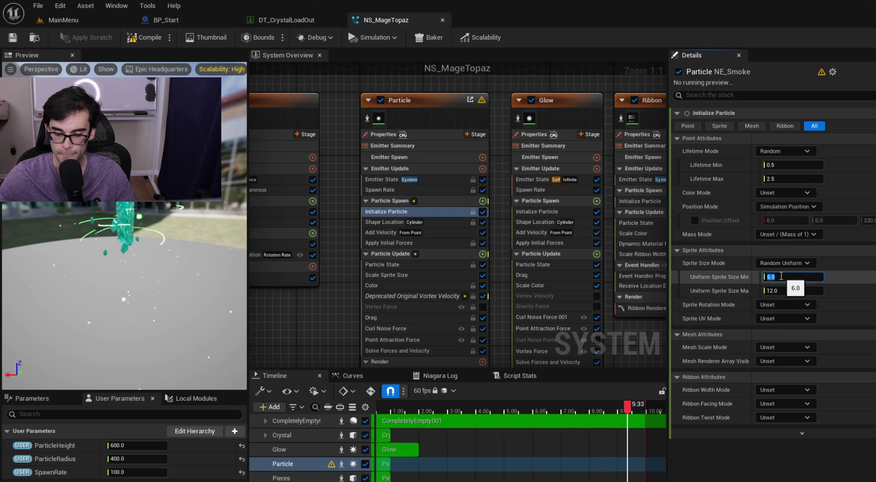
text(9)
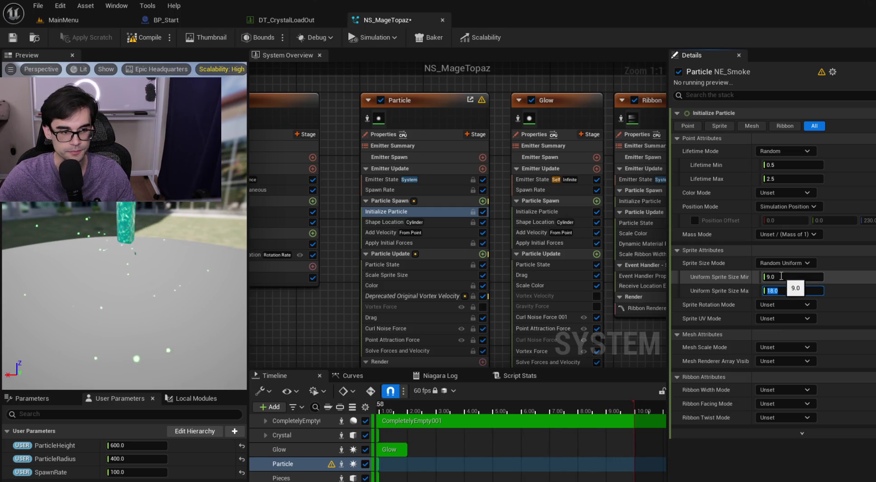
click(13, 38)
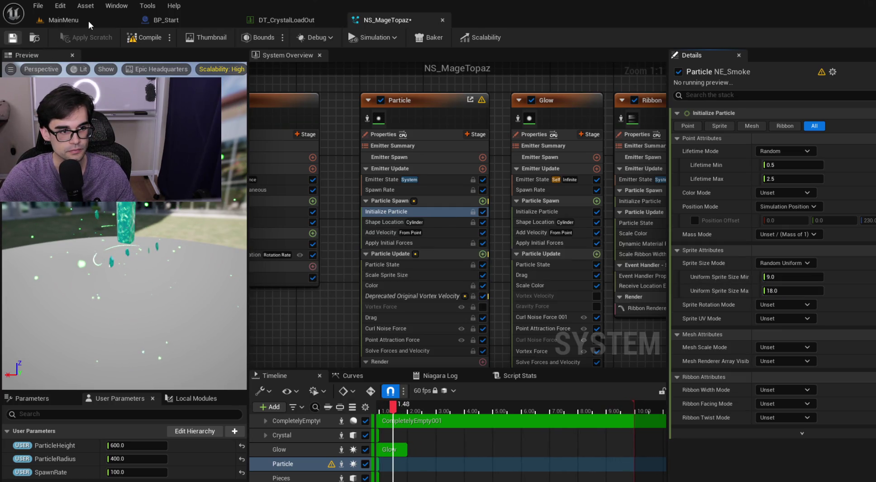
click(89, 21)
click(244, 38)
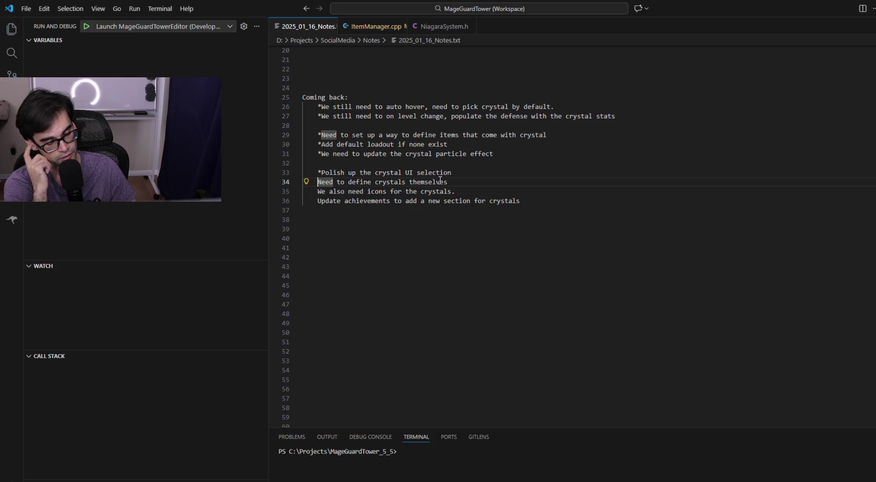
Move the crystal icons note above the define-crystals line and remove the leftover blank line.
key(shift+Down)
key(ctrl+x)
key(Up)
key(Return)
key(Up)
key(ctrl+v)
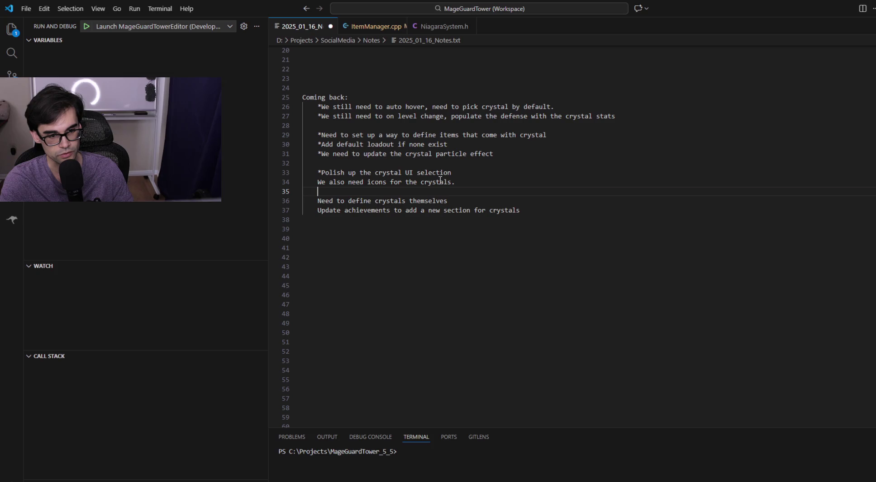
key(BackSpace)
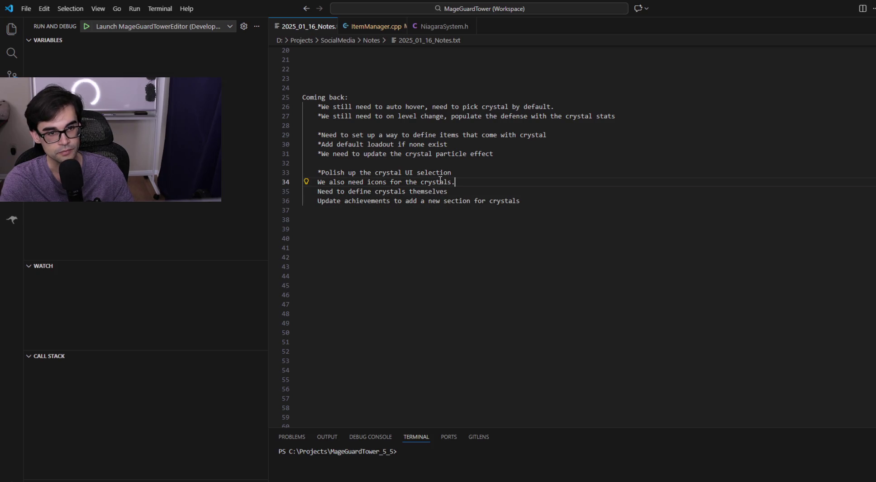
key(alt+Tab)
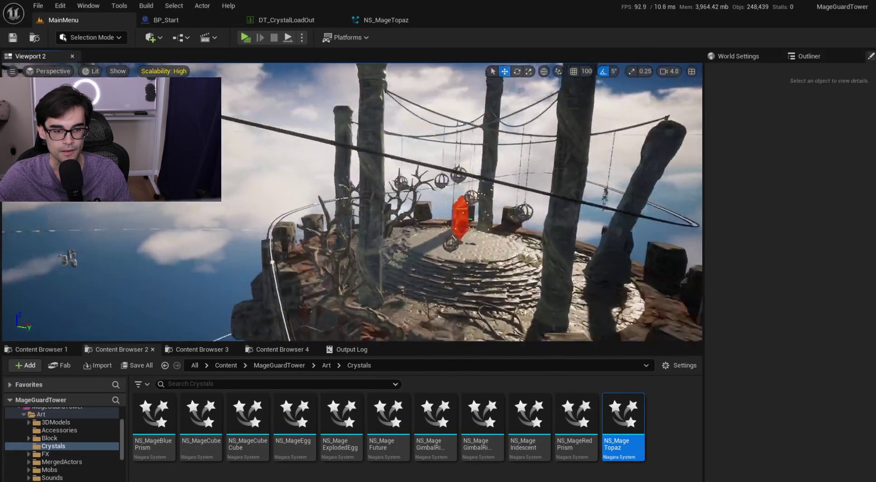
click(245, 37)
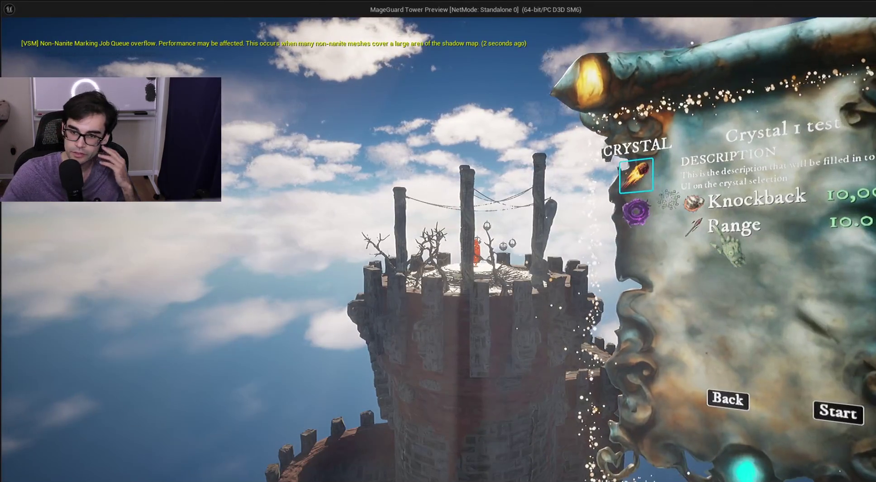
click(642, 217)
click(636, 172)
click(636, 211)
click(636, 173)
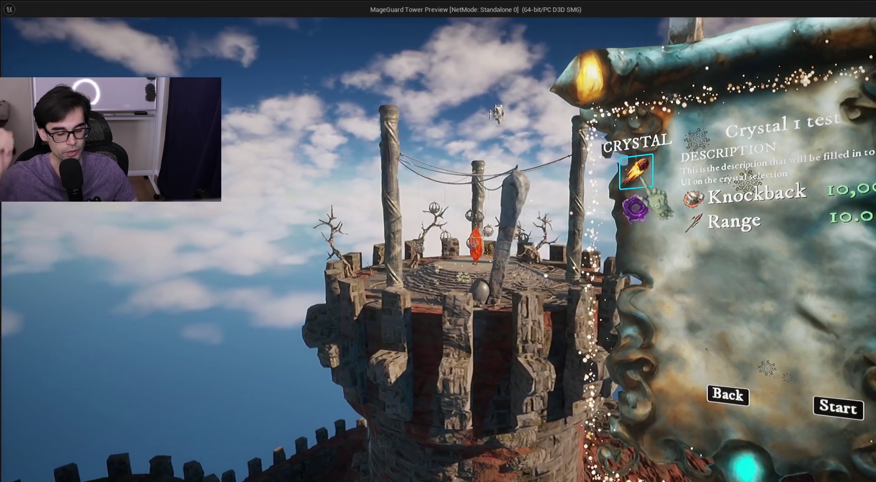
key(Escape)
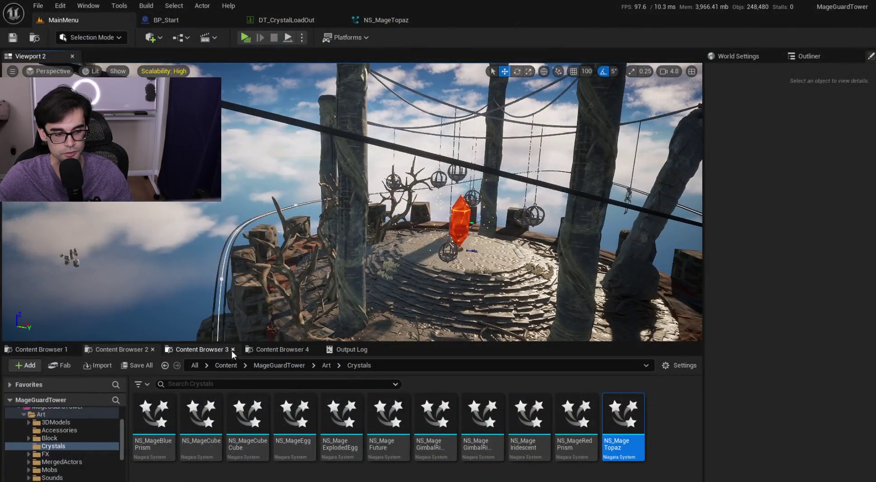
Open the Empty test level from EmptyCreations and switch the viewport to Unlit.
click(233, 354)
click(349, 417)
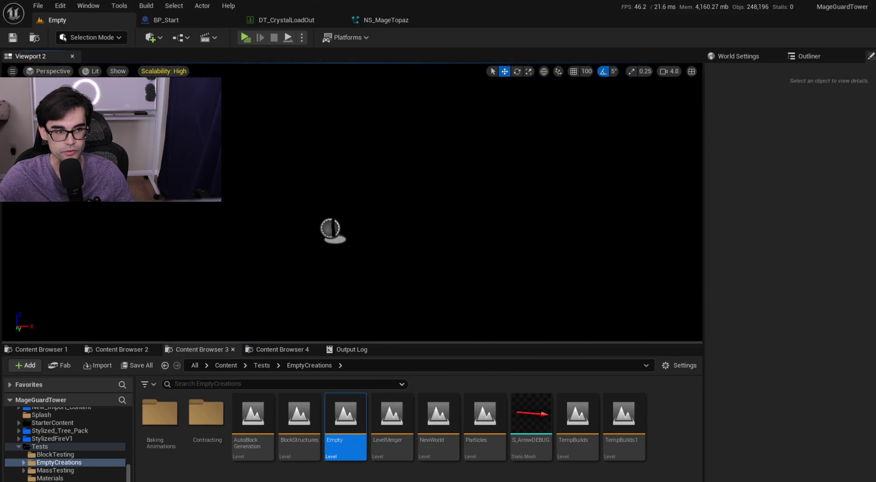
click(94, 71)
click(102, 96)
Frame the BP_AccessoryFlower palm tree flower and show the ItemSystem folder's assets.
scroll(352, 202, up, 2)
key(w)
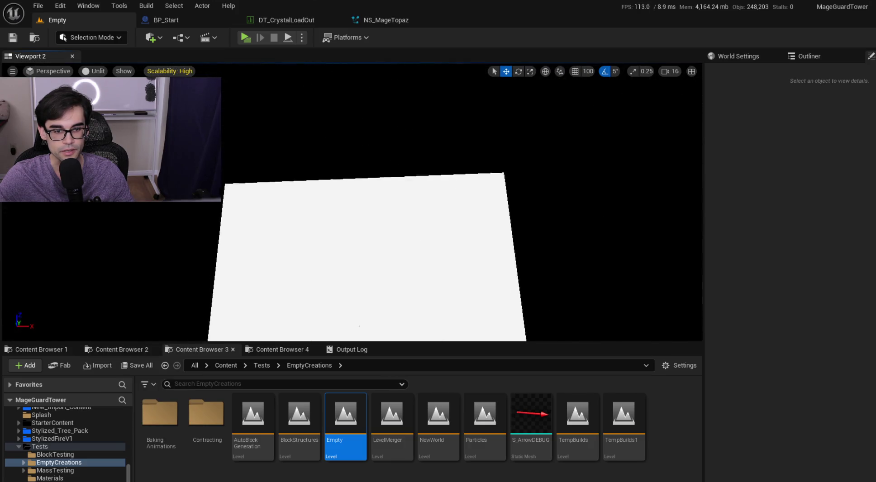
scroll(352, 203, down, 1)
scroll(352, 202, down, 2)
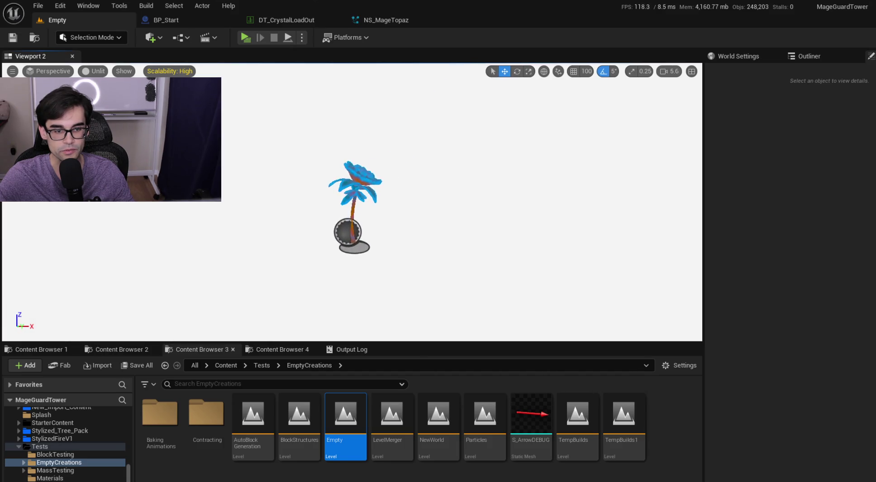
click(351, 199)
key(f)
scroll(435, 241, down, 3)
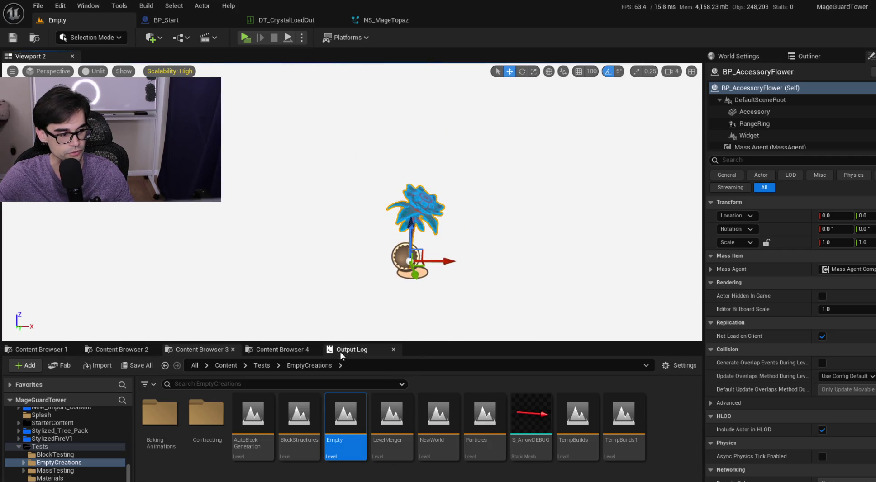
click(277, 349)
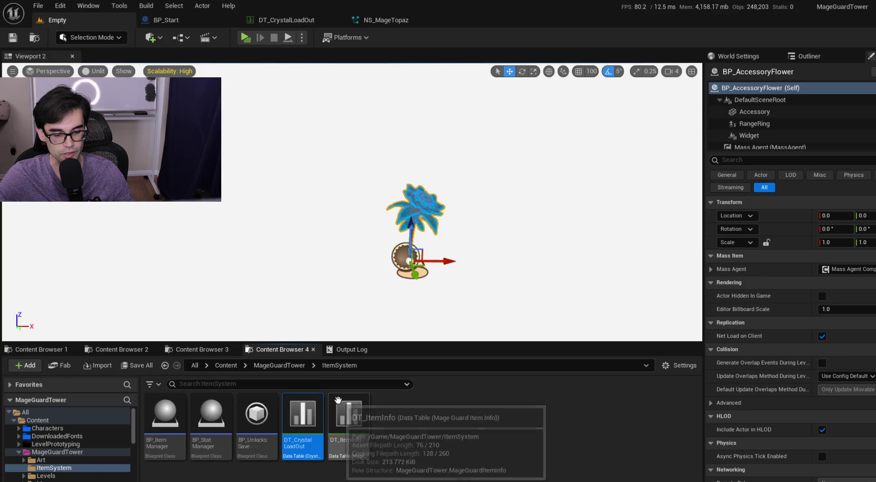
Open DT_ItemInfo and briefly expand the Lotus item's fields.
double_click(342, 417)
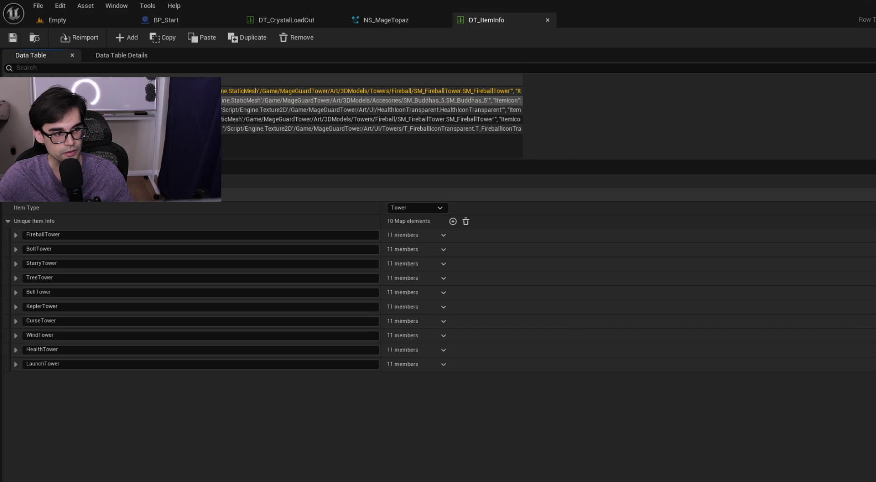
click(113, 100)
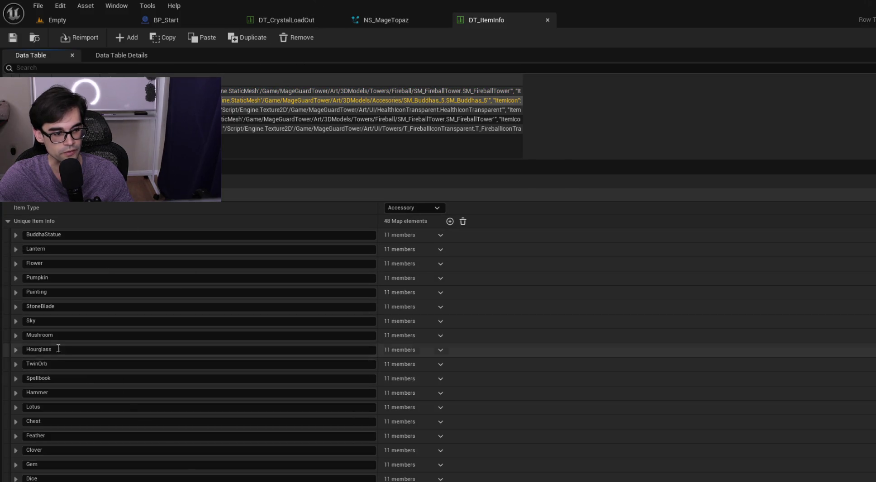
scroll(20, 375, down, 2)
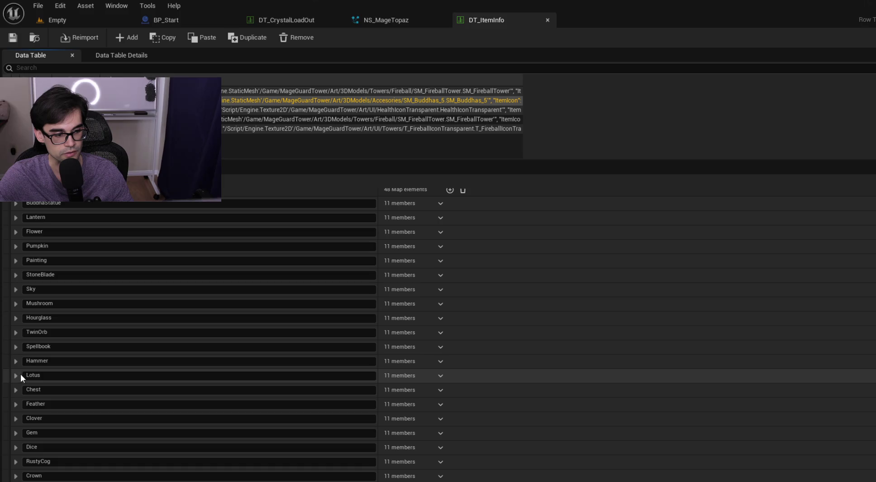
click(16, 376)
click(16, 375)
Expand the Flower entry, showing SM_Flower_A, cost 175.0 and Rare rarity.
scroll(59, 408, down, 1)
scroll(59, 407, down, 8)
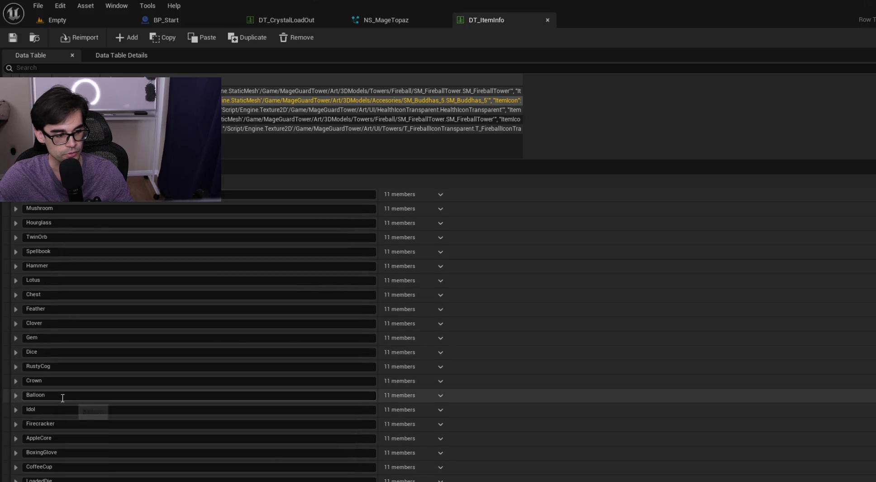
scroll(65, 388, down, 4)
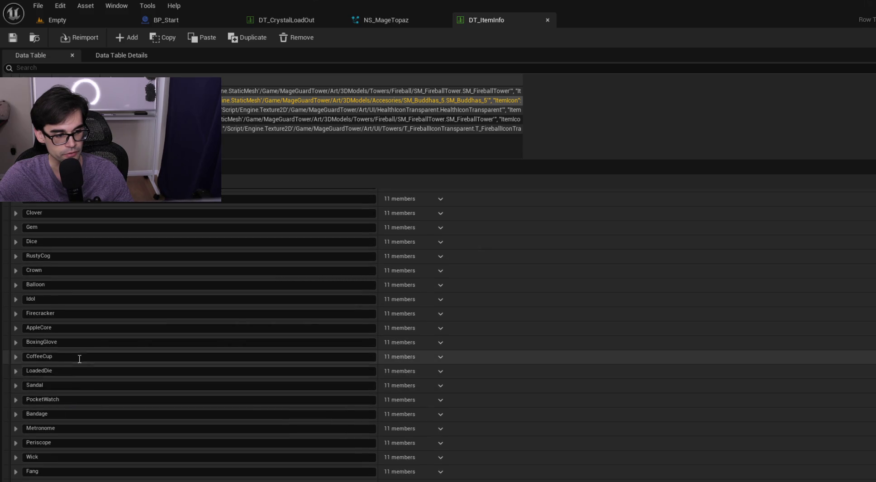
scroll(88, 356, down, 11)
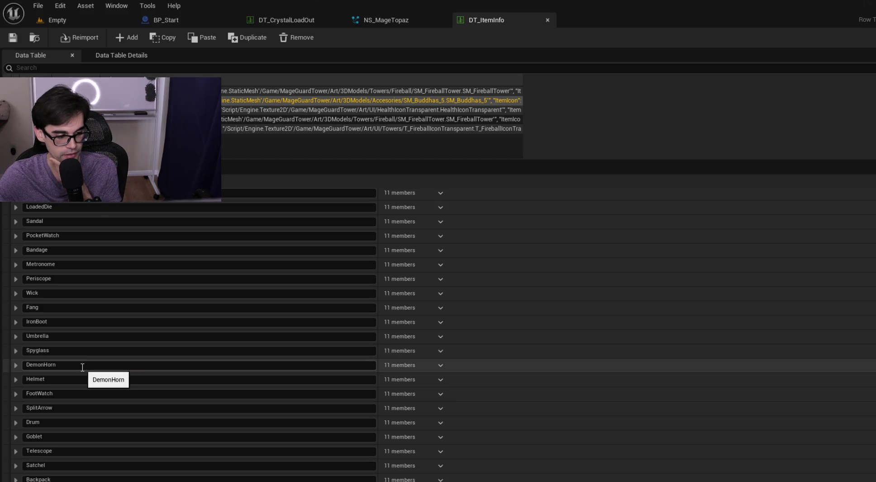
scroll(80, 381, up, 1)
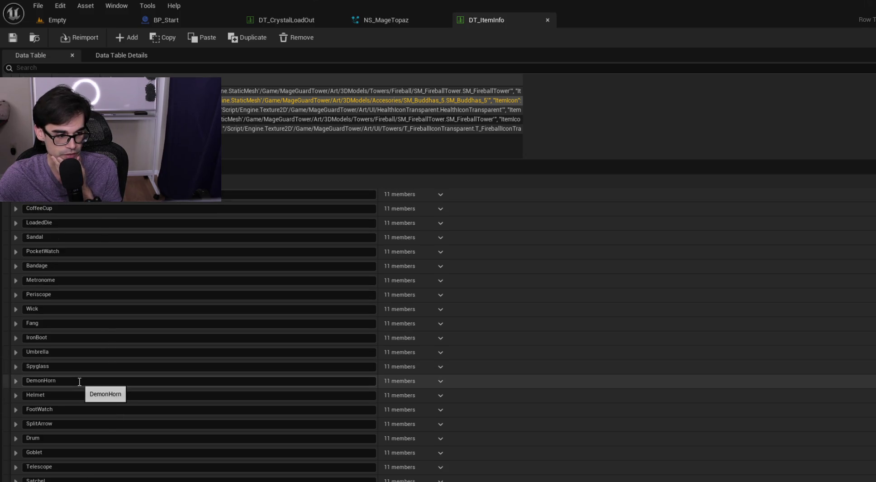
scroll(75, 387, up, 5)
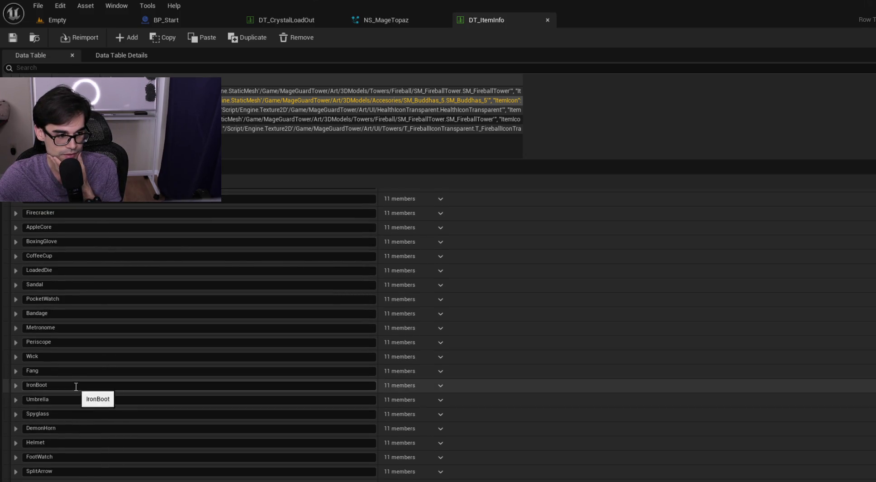
scroll(76, 387, up, 2)
scroll(74, 322, up, 5)
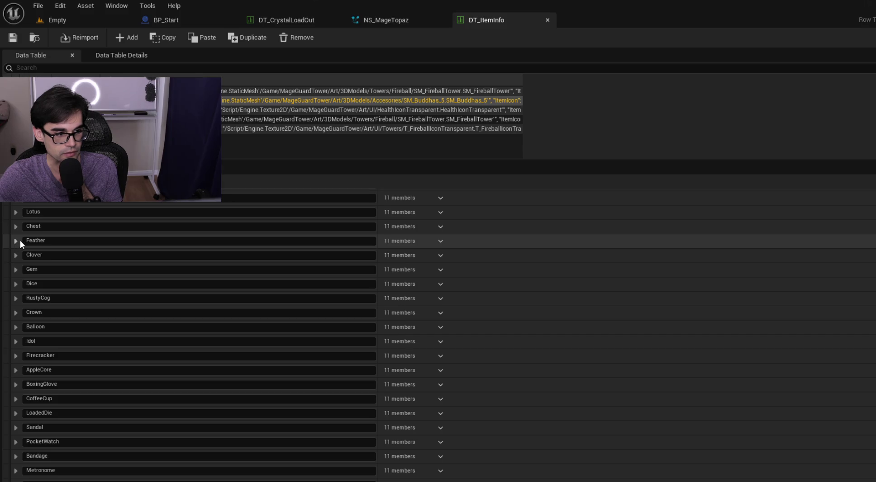
scroll(21, 250, up, 4)
scroll(20, 248, up, 5)
click(17, 244)
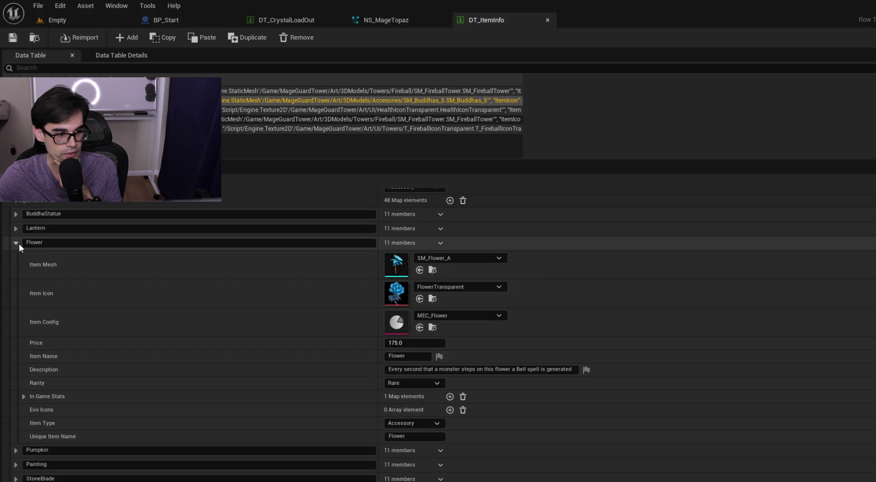
Open the Flower's FlowerTransparent icon texture and close the blank preview.
double_click(400, 297)
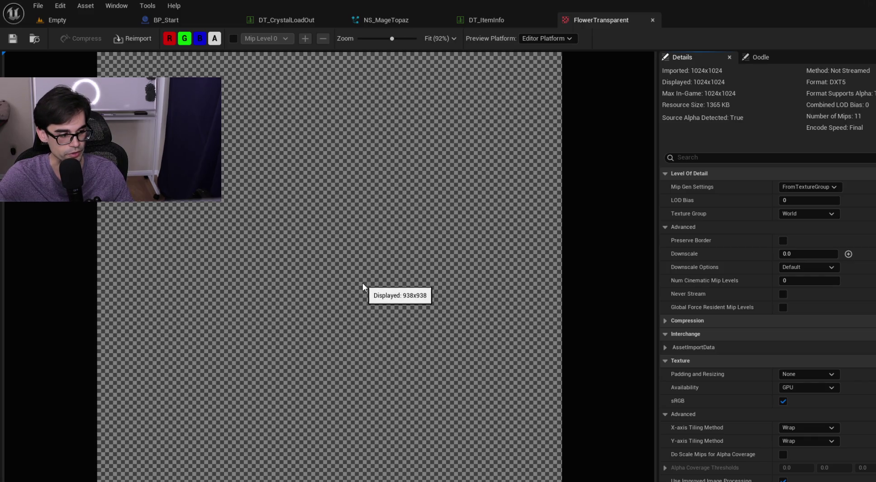
scroll(360, 269, down, 2)
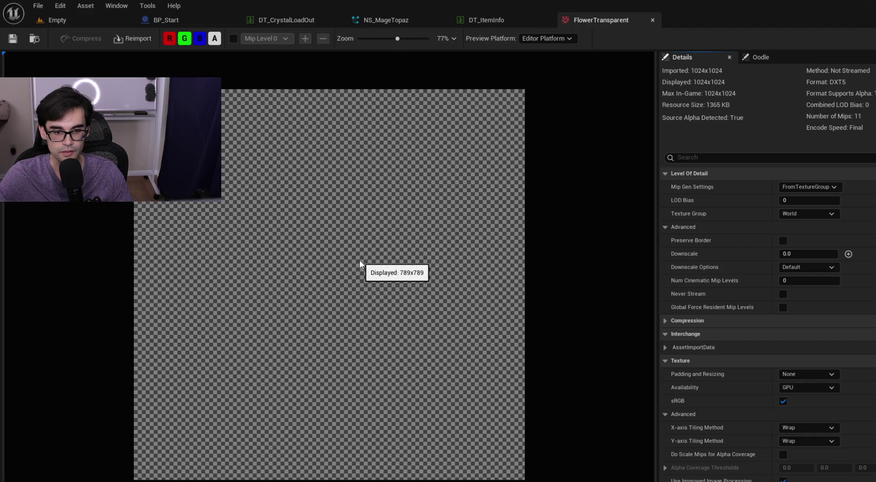
scroll(296, 258, up, 3)
scroll(297, 257, down, 4)
scroll(297, 257, up, 2)
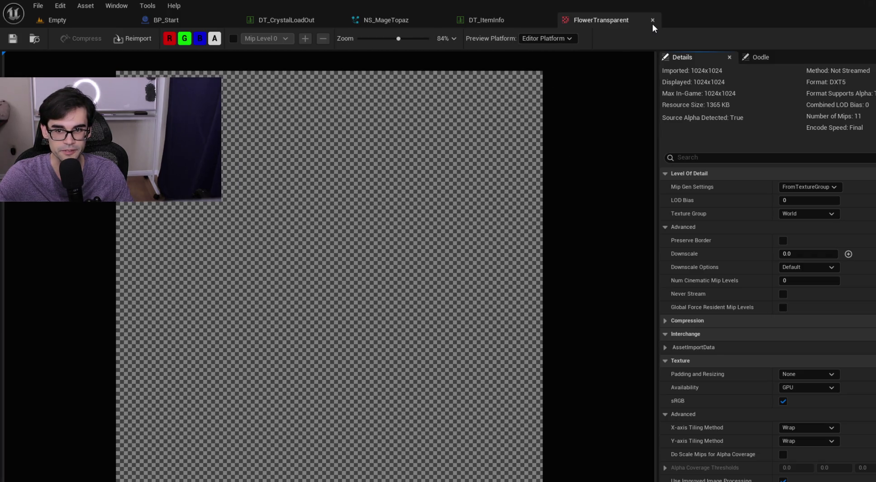
click(652, 21)
Browse to FlowerTransparent, reopen it to load the blue flower, and return to the level.
click(433, 299)
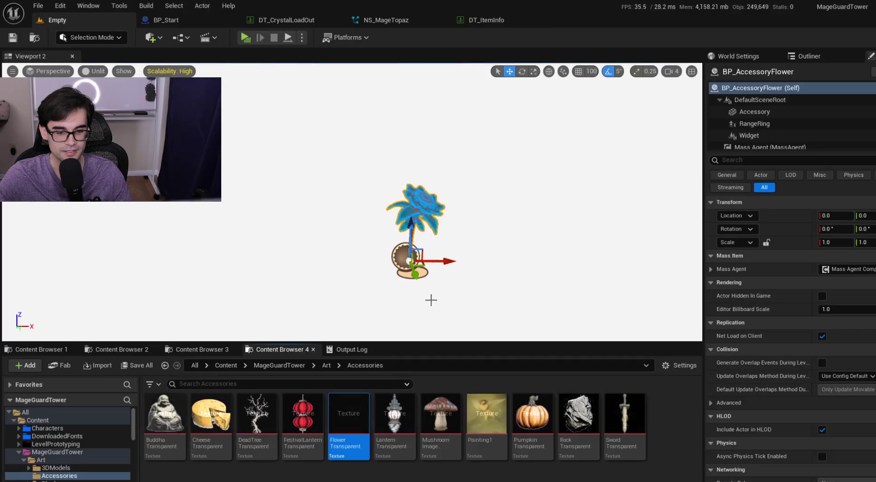
double_click(348, 444)
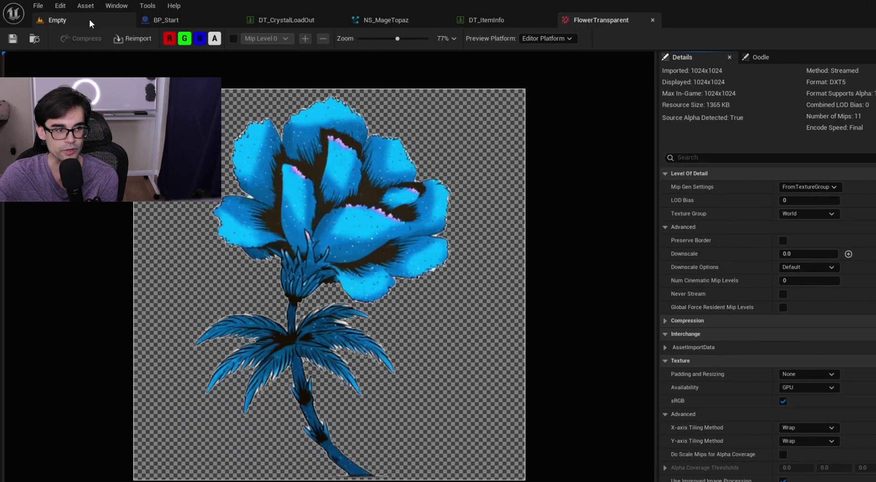
click(53, 20)
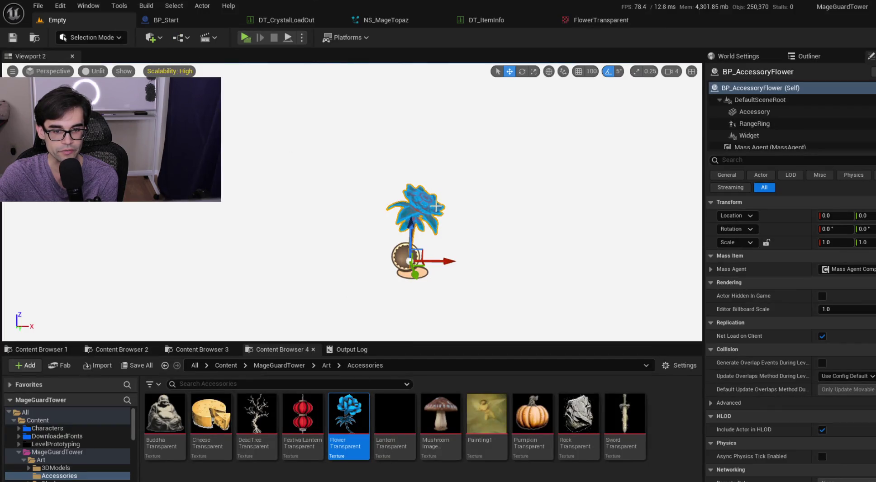
click(419, 244)
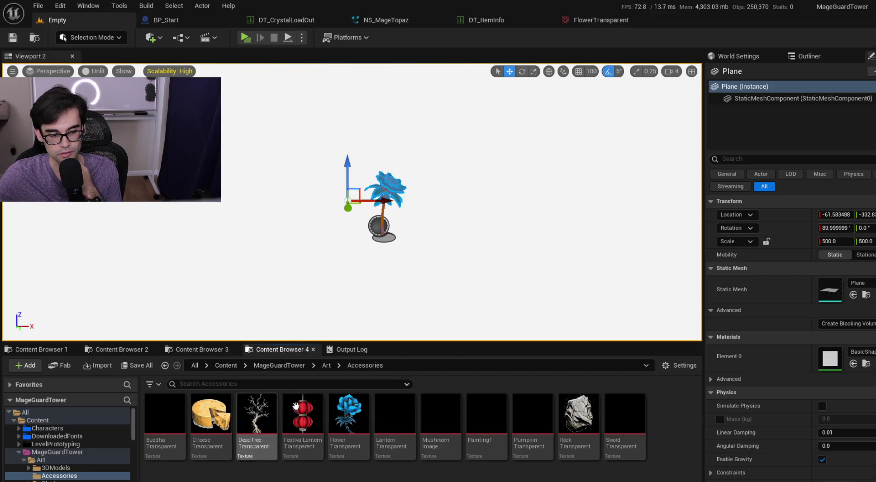
click(326, 366)
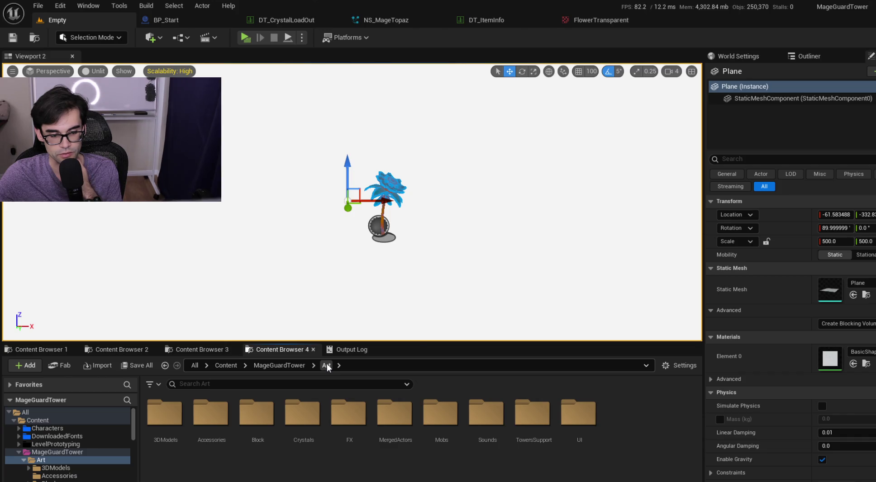
double_click(219, 418)
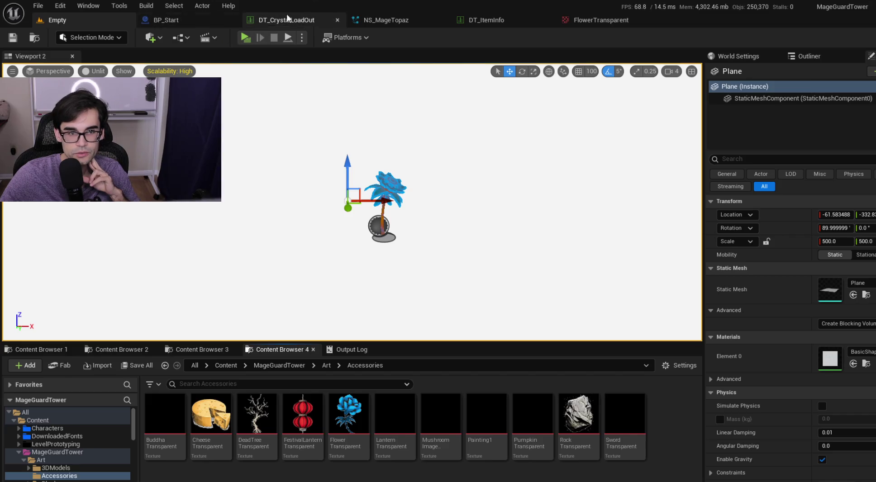
click(475, 20)
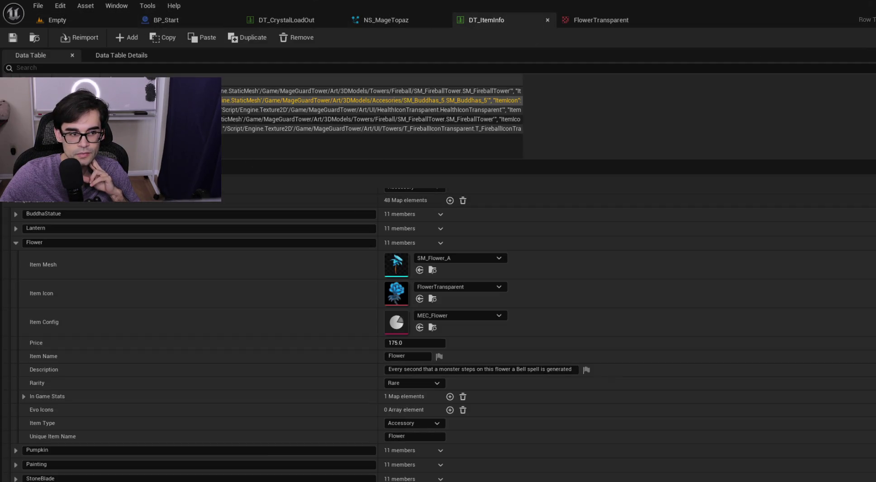
Collapse Flower, expand Periscope, and open its PeriscopeTransparent icon texture.
click(15, 242)
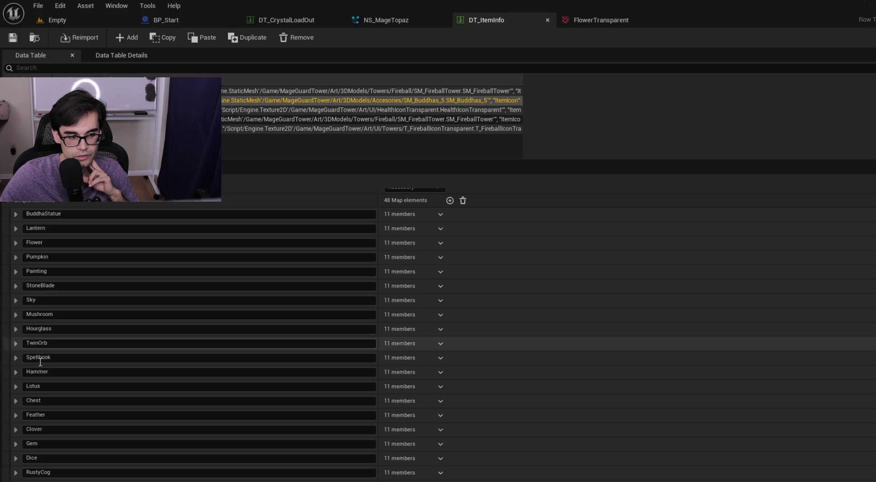
scroll(68, 453, down, 10)
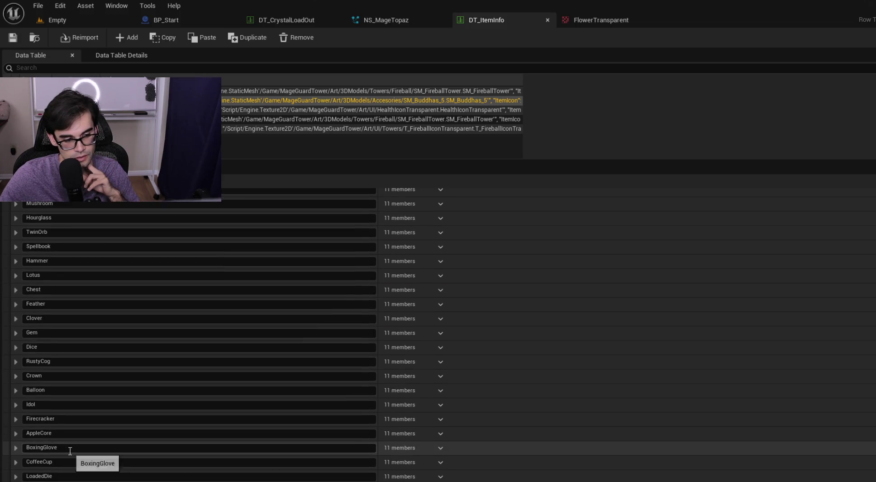
scroll(71, 451, down, 2)
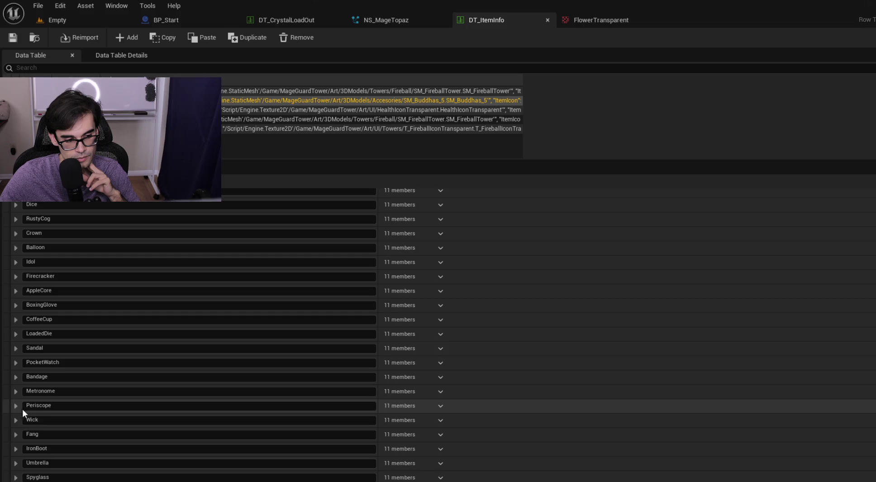
click(16, 406)
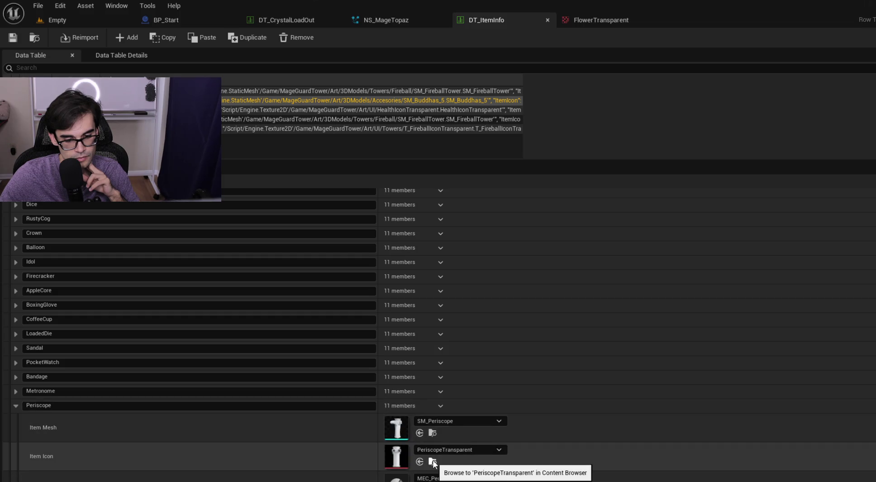
click(433, 460)
double_click(227, 423)
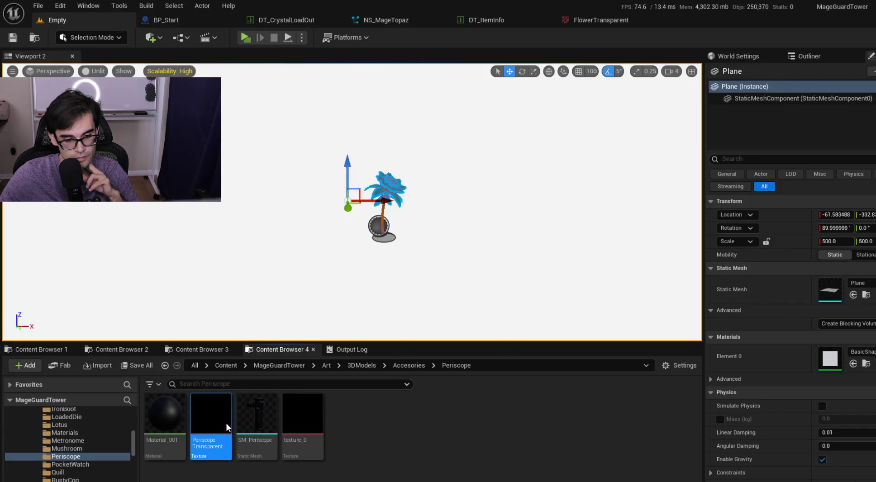
Close the PeriscopeTransparent and FlowerTransparent previews and return to the Empty level.
scroll(356, 280, down, 1)
scroll(395, 246, up, 2)
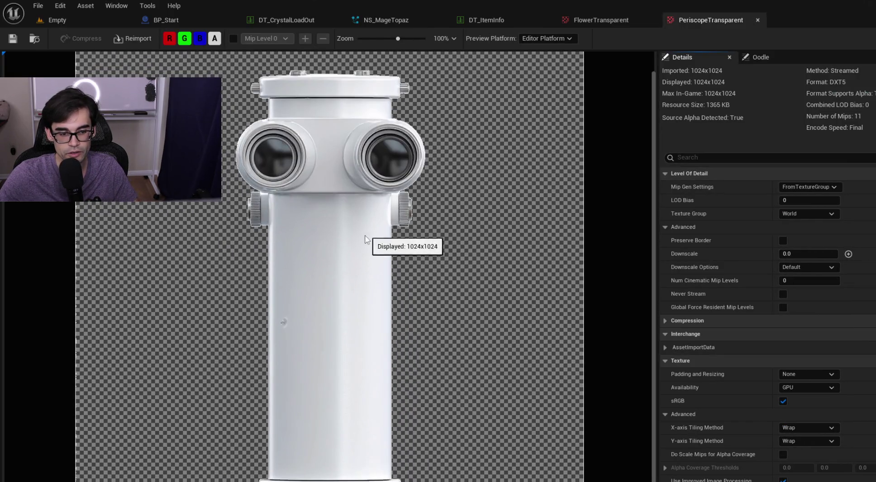
scroll(297, 271, down, 3)
scroll(328, 203, up, 2)
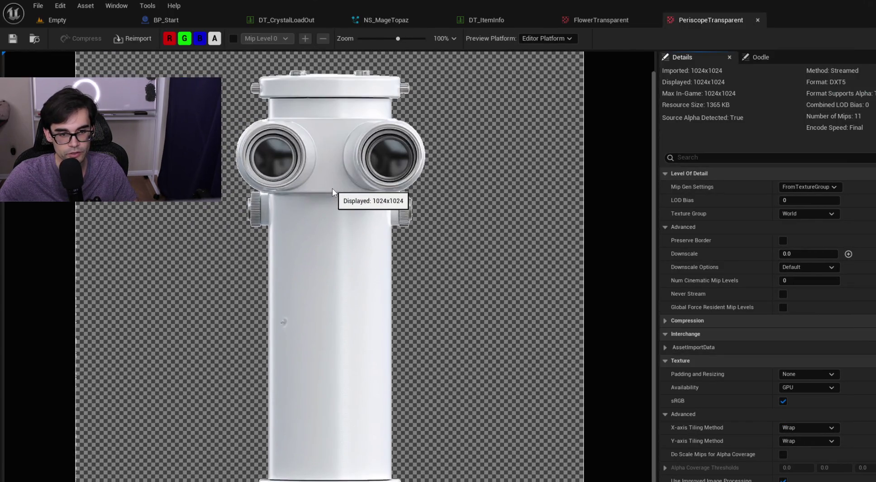
click(757, 19)
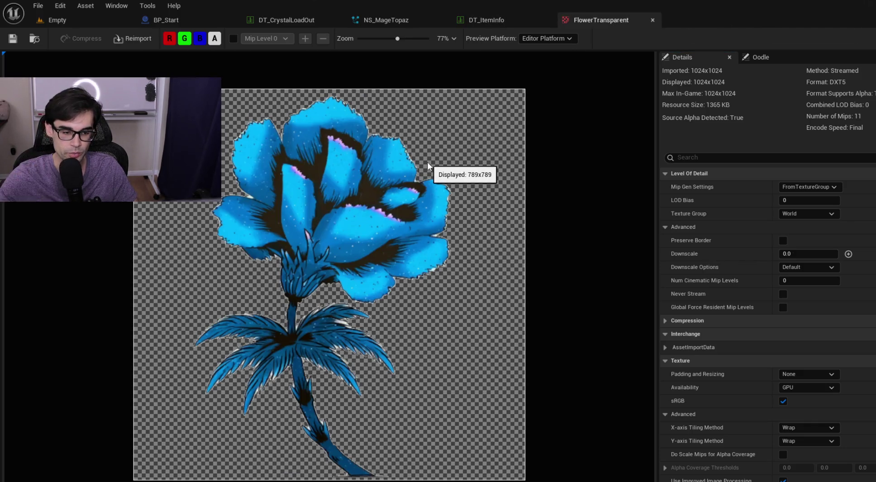
click(652, 19)
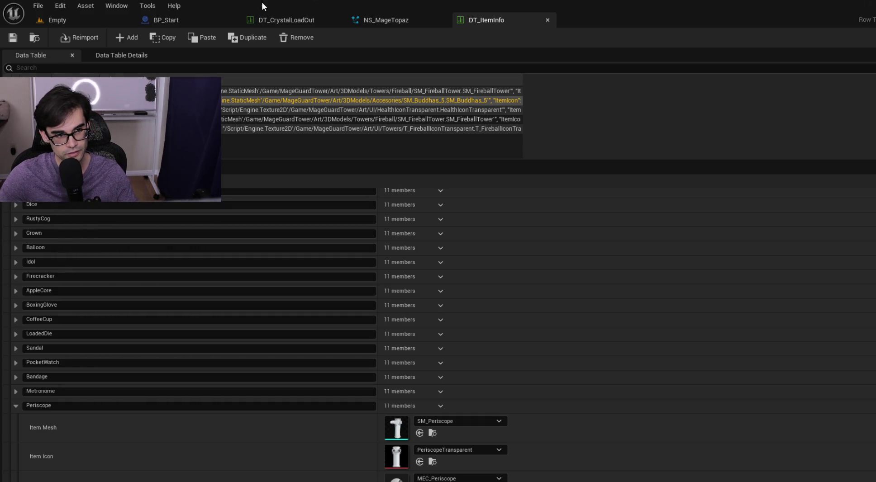
click(116, 23)
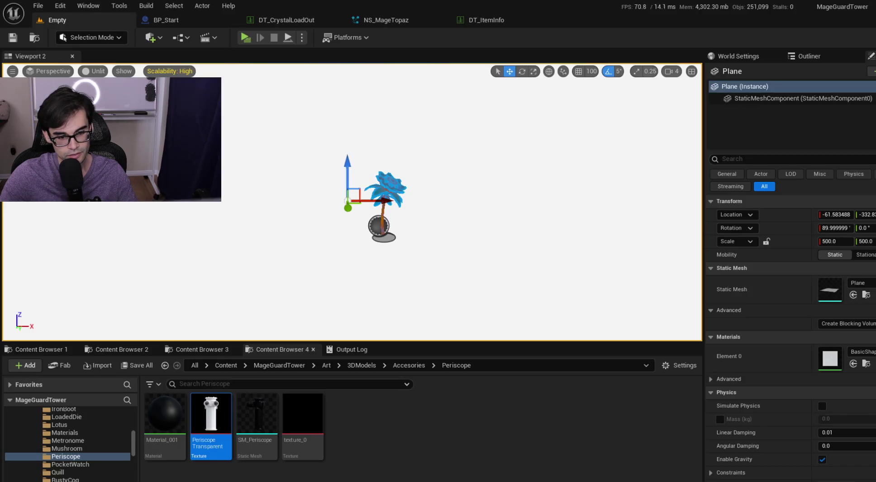
click(389, 190)
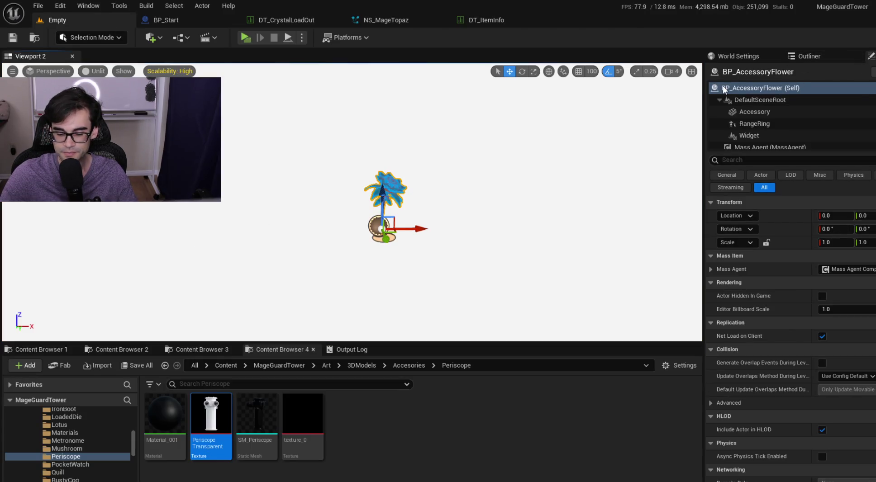
key(Delete)
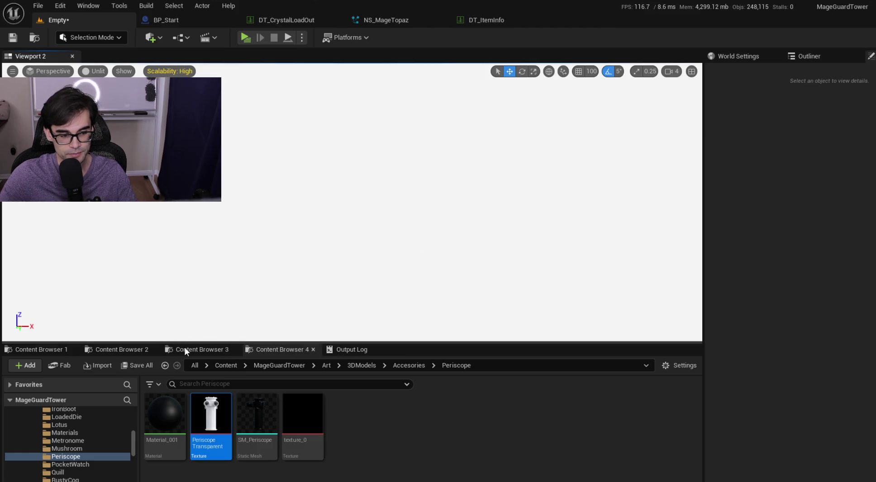
click(189, 350)
click(131, 350)
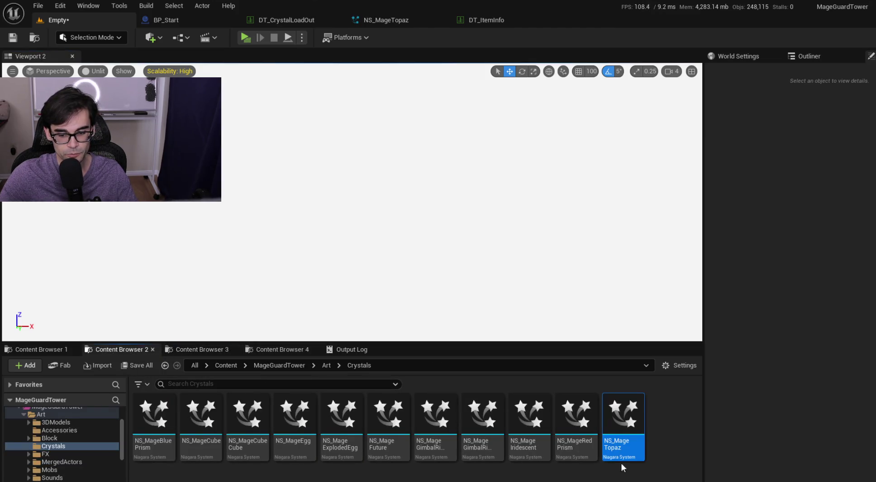
drag(154, 414, 324, 260)
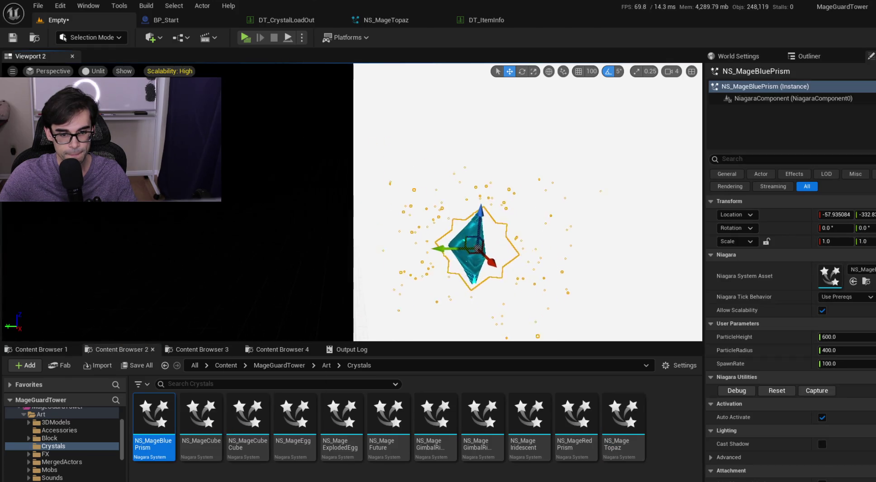
mouse_move(453, 256)
mouse_down()
mouse_move(327, 258)
mouse_move(326, 224)
mouse_up()
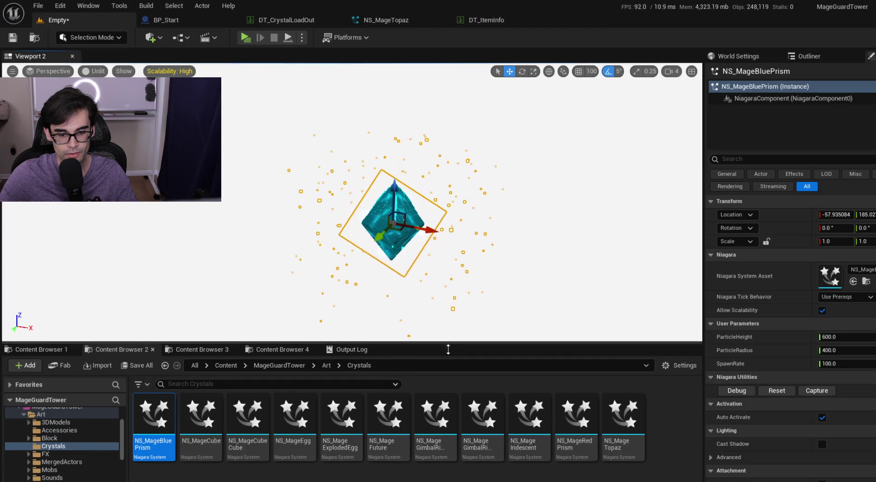
drag(445, 342, 436, 402)
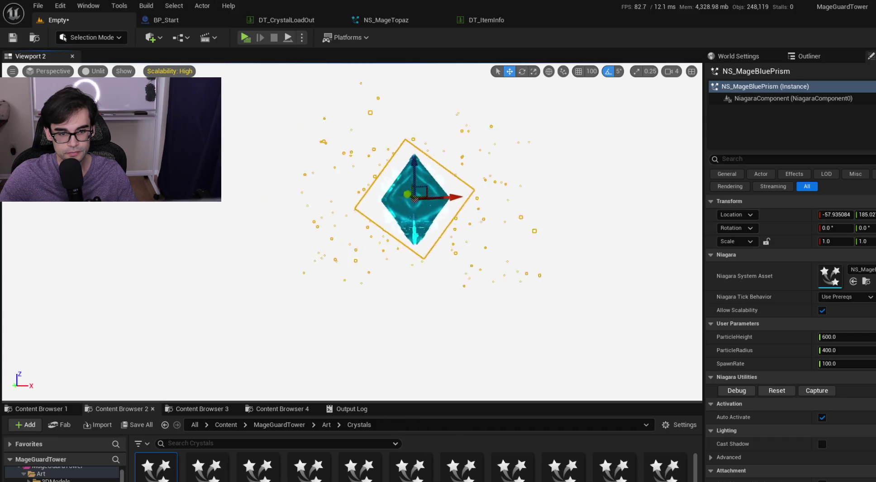
scroll(352, 232, down, 3)
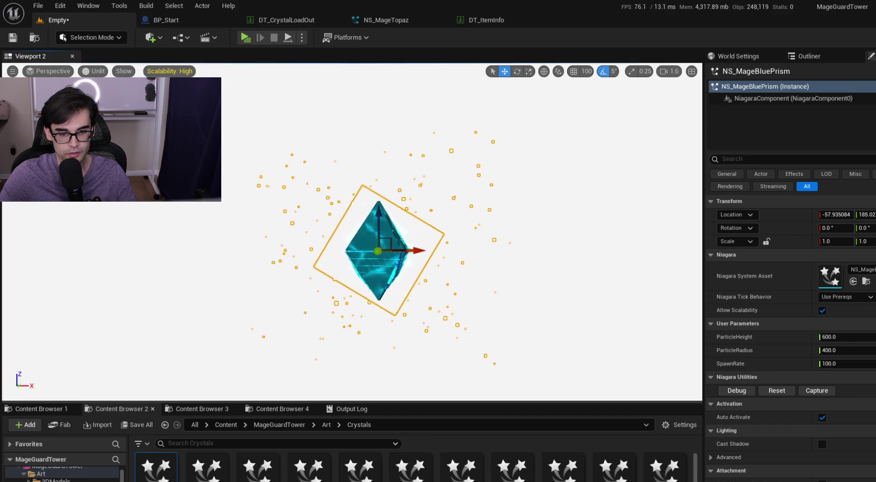
click(583, 293)
click(530, 213)
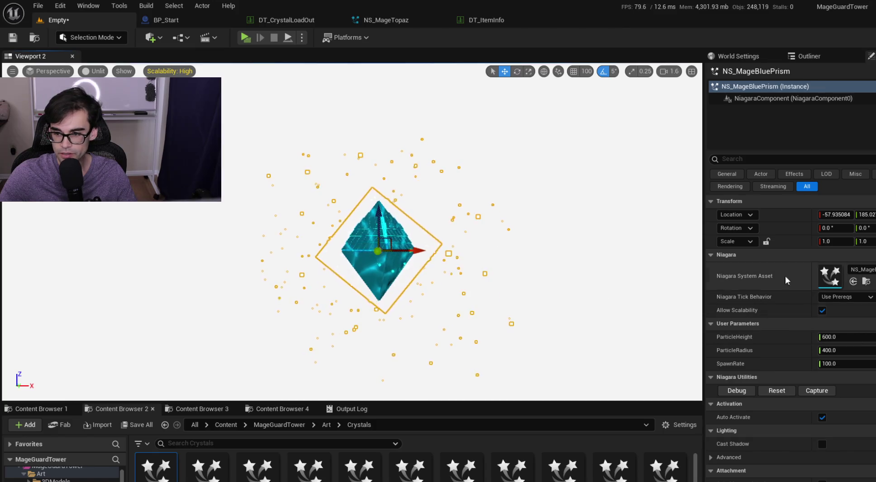
click(785, 391)
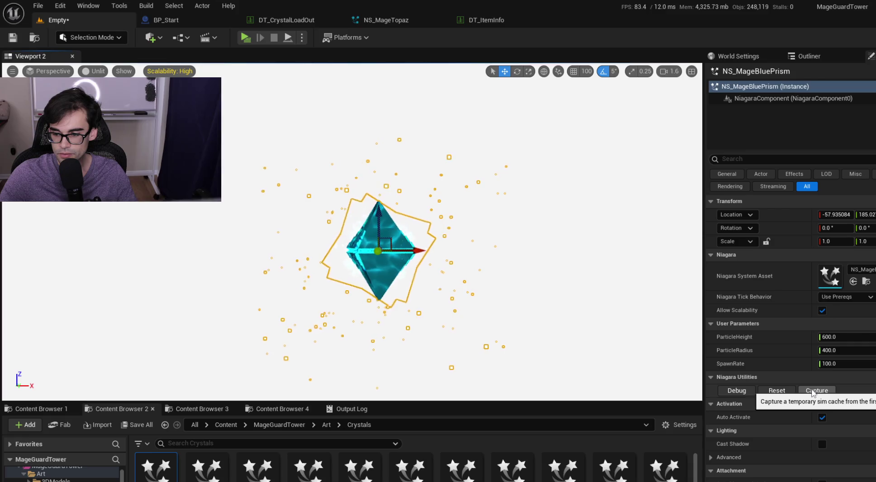
scroll(797, 344, down, 3)
click(604, 206)
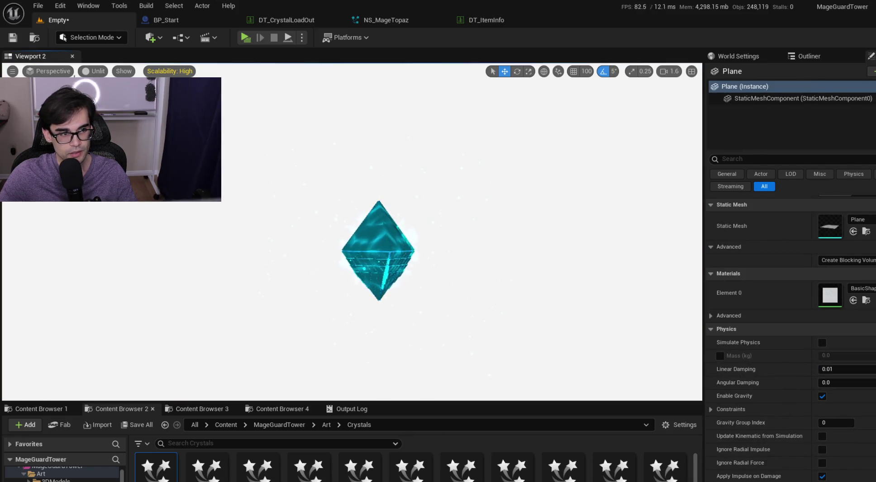
Check the viewport options menu and toggle Game View off and back on with G.
click(13, 71)
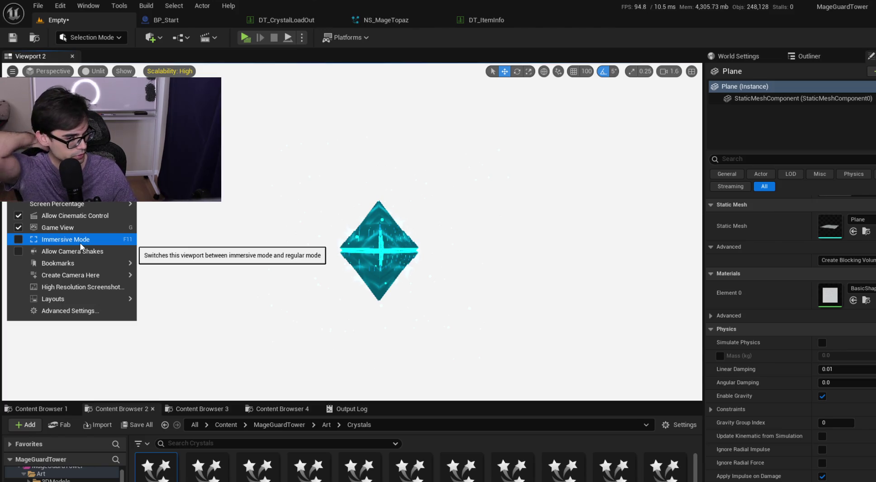
click(450, 205)
key(g)
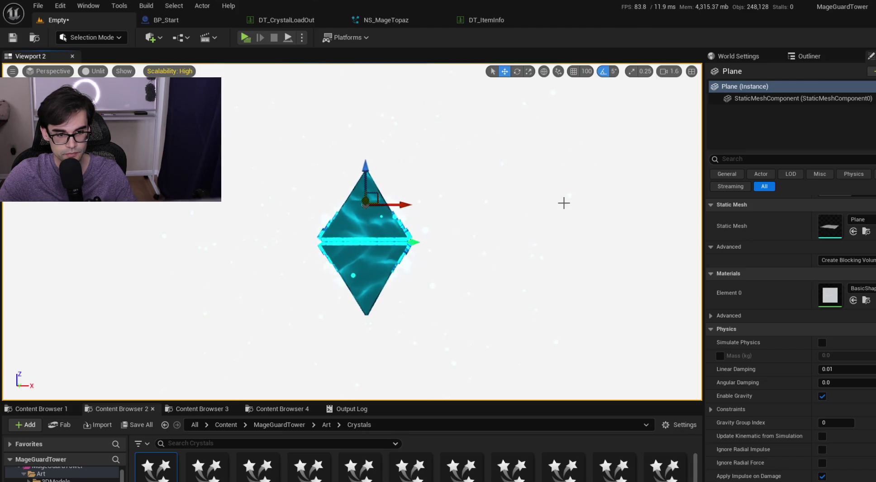
key(g)
click(13, 71)
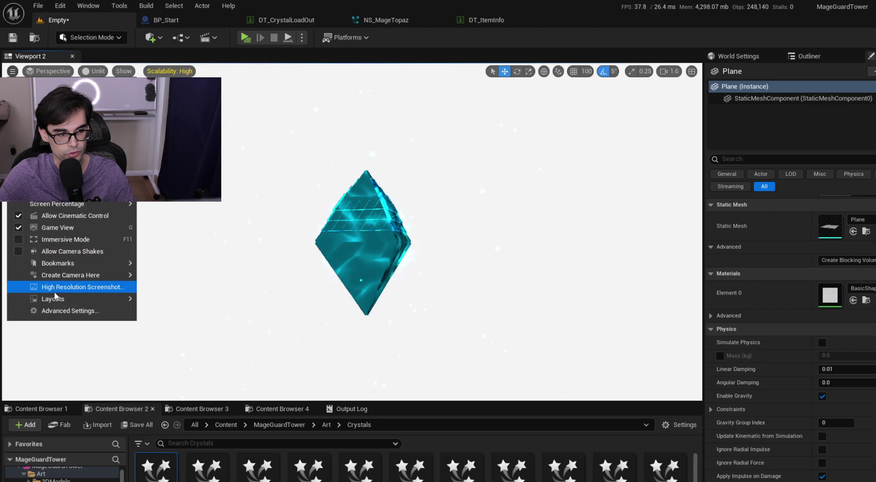
mouse_move(109, 301)
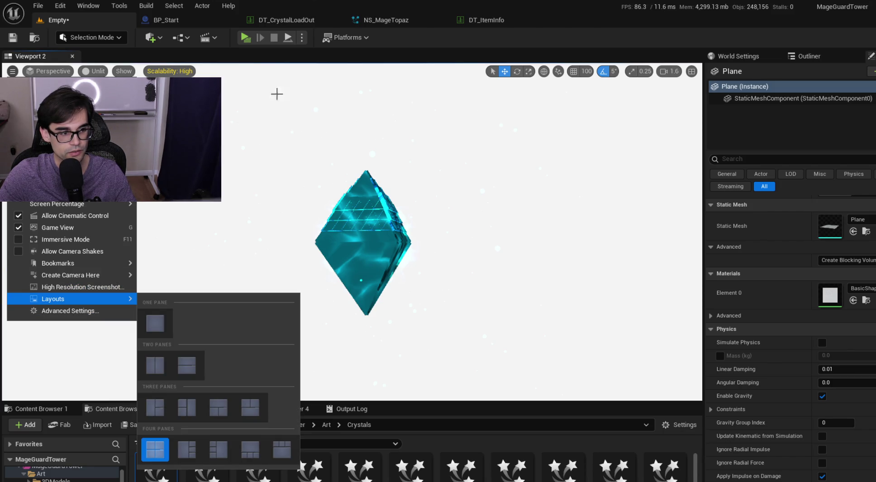
click(303, 80)
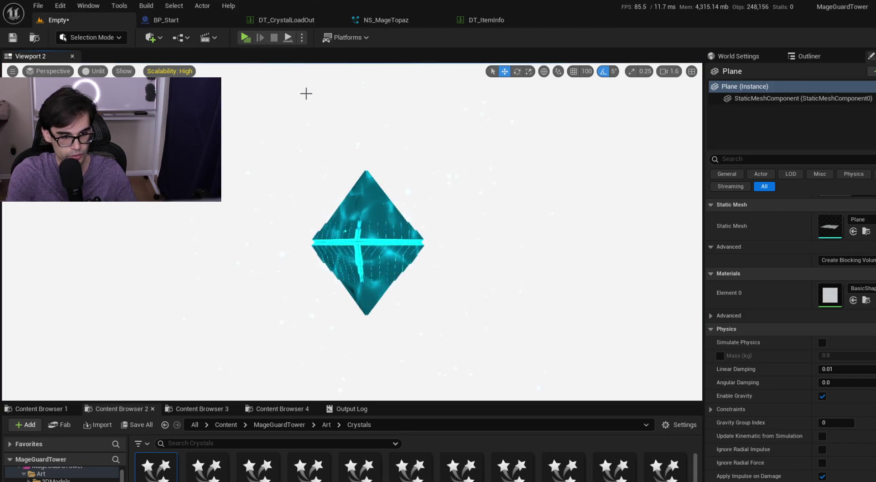
Search the console for 'scenecapture', then reopen viewport options at Screen Percentage.
key(grave)
text(screen)
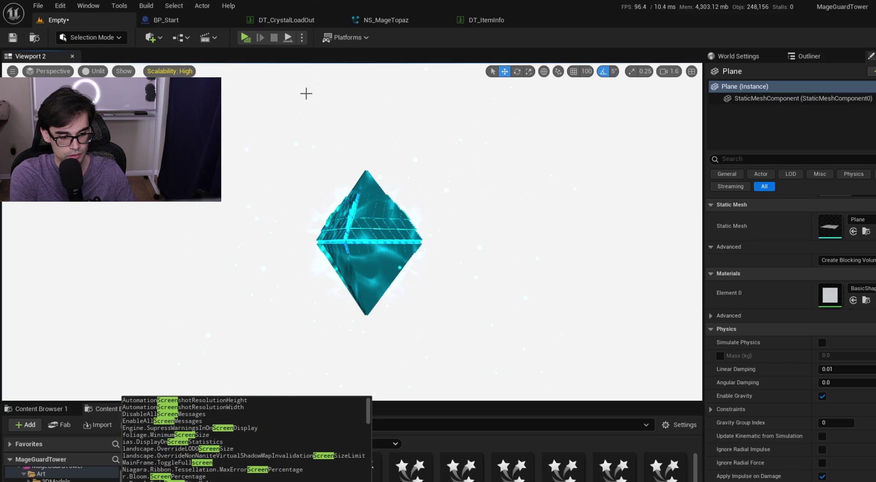
key(BackSpace)
key(BackSpace)
key(BackSpace)
text(scr)
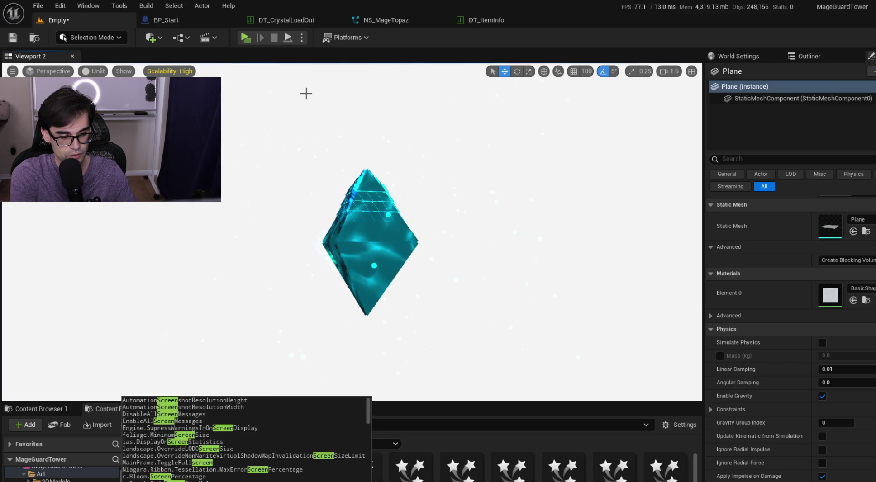
key(BackSpace)
text(enecapture)
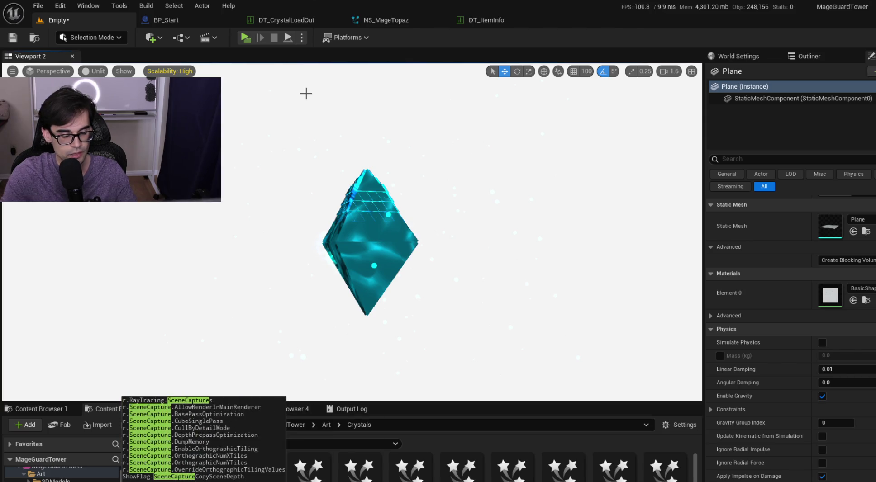
key(Escape)
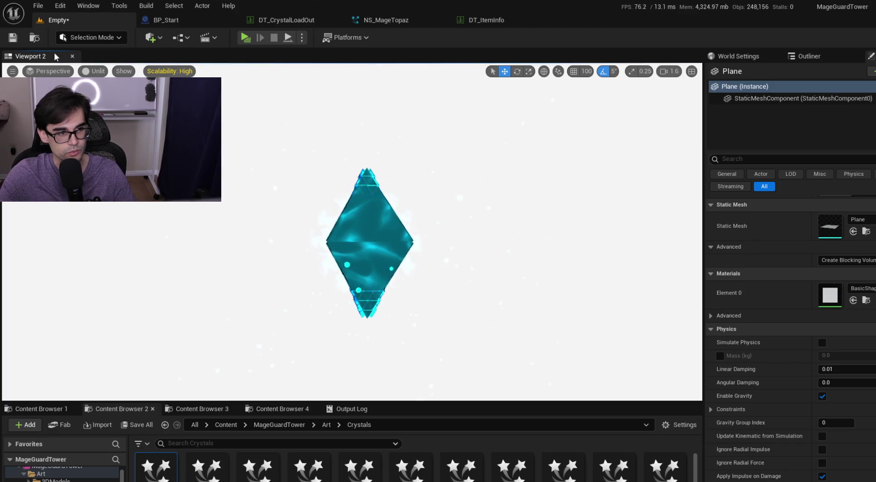
click(11, 71)
mouse_move(62, 206)
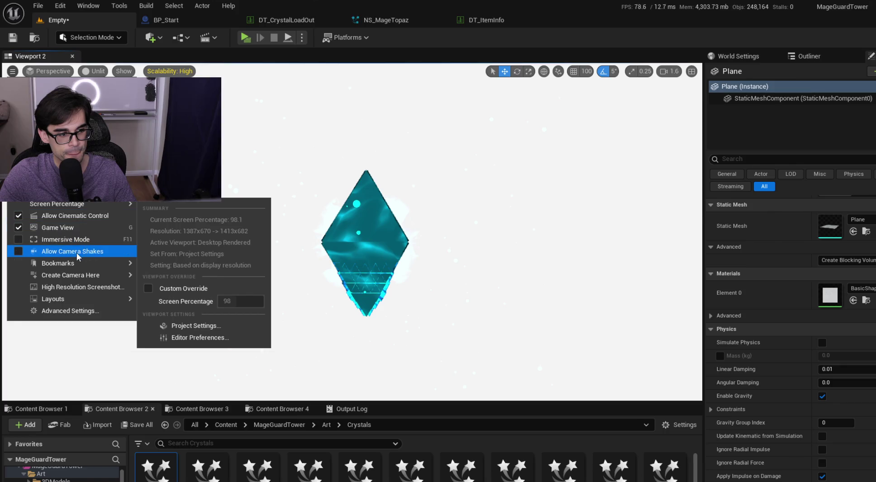
Capture a viewport image using the High Resolution Screenshot settings.
click(108, 288)
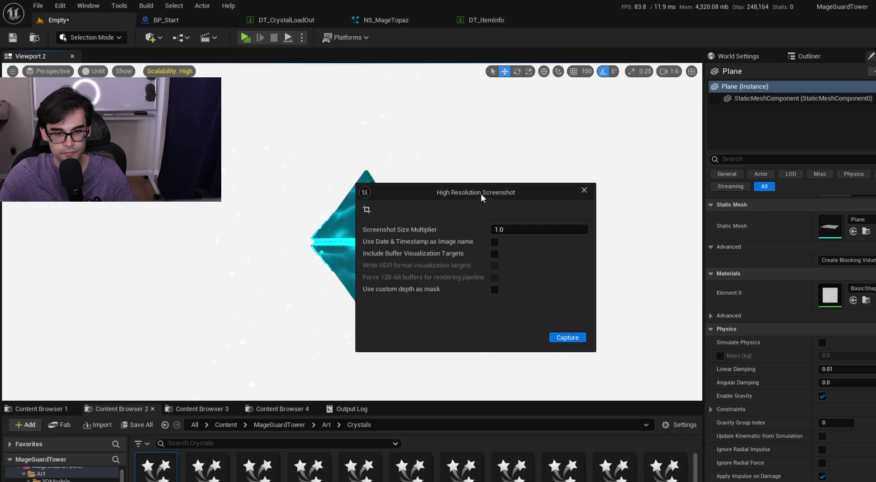
click(578, 341)
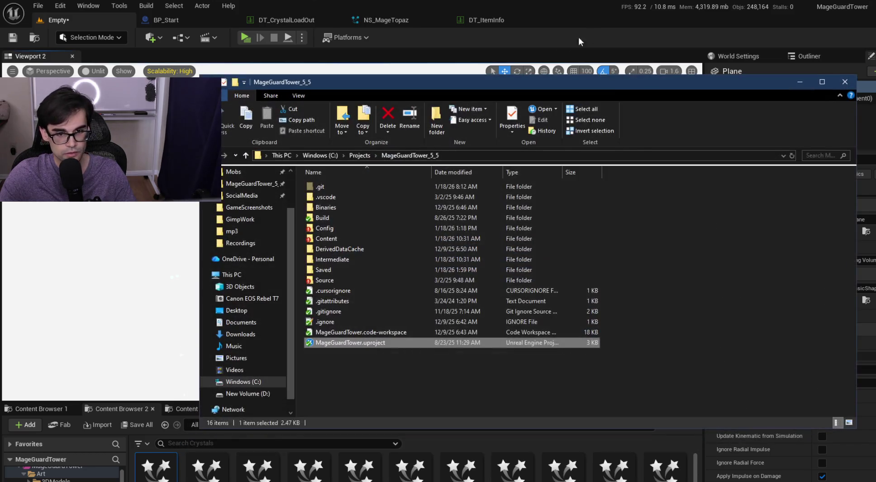
Browse to Saved > Screenshots > WindowsEditor and show the images as large icons.
mouse_move(540, 88)
mouse_down()
mouse_move(740, 267)
mouse_move(659, 364)
mouse_move(562, 375)
mouse_move(549, 389)
mouse_move(570, 339)
mouse_move(597, 136)
mouse_move(579, 138)
mouse_up()
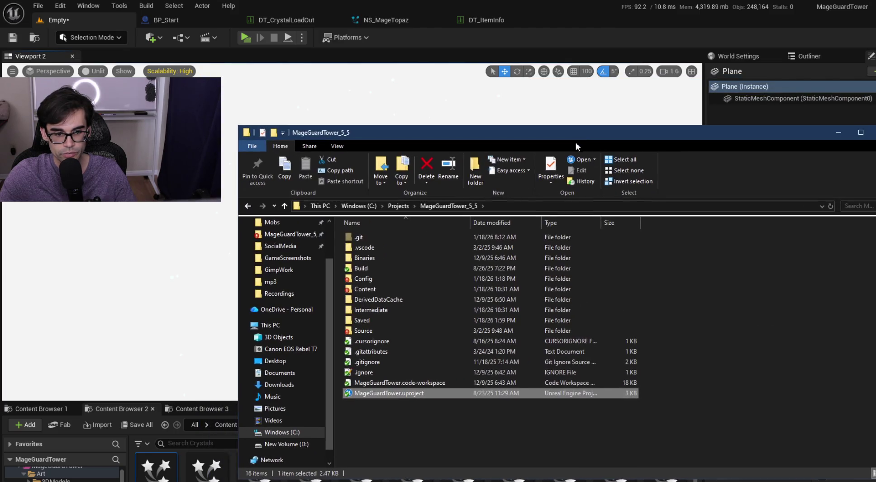
double_click(363, 319)
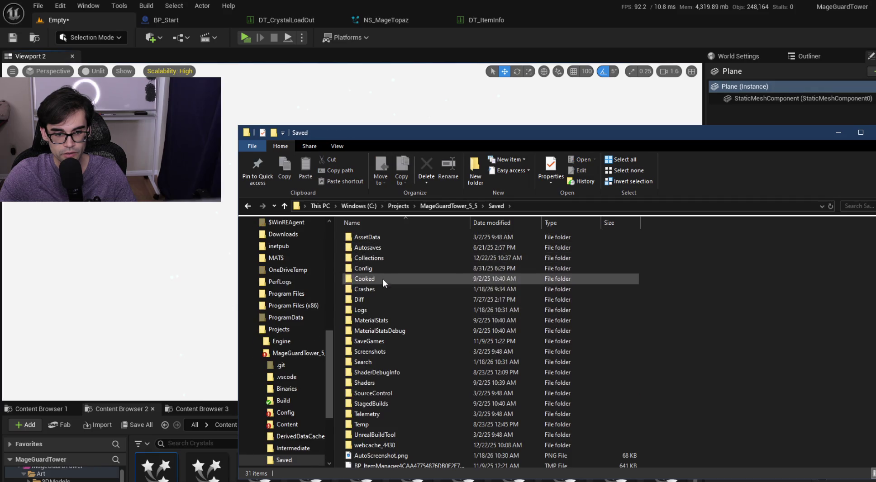
double_click(403, 353)
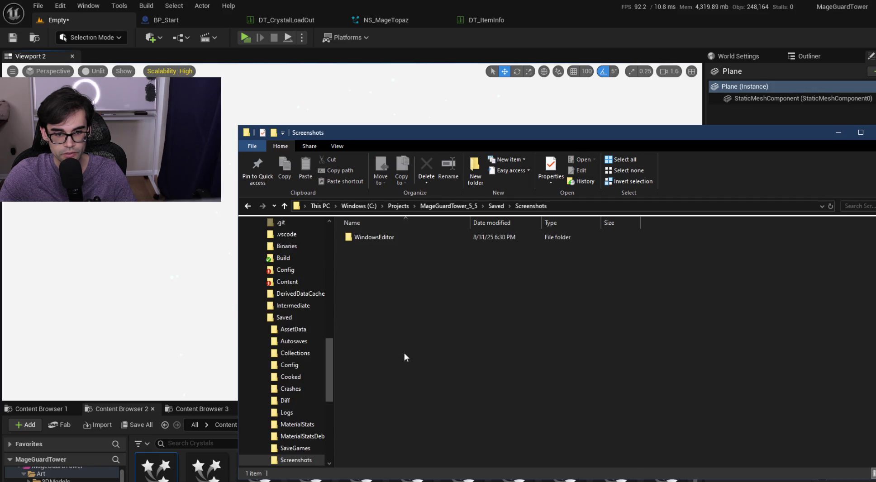
double_click(395, 238)
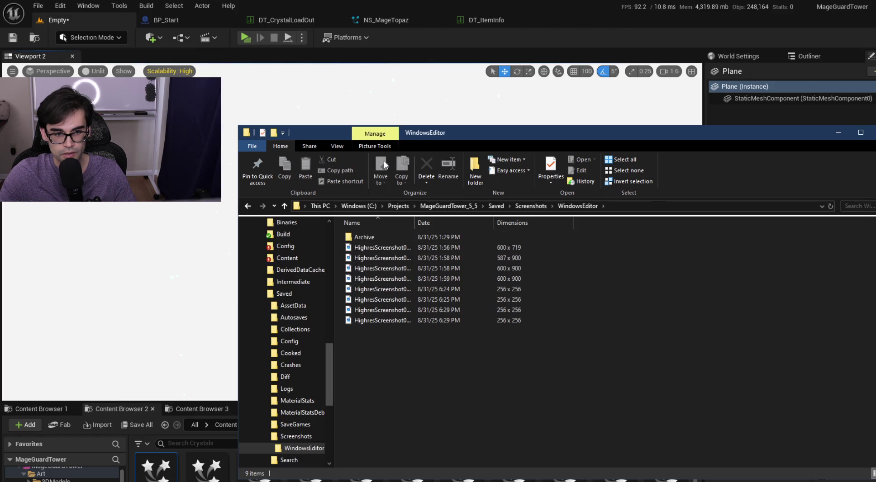
click(334, 144)
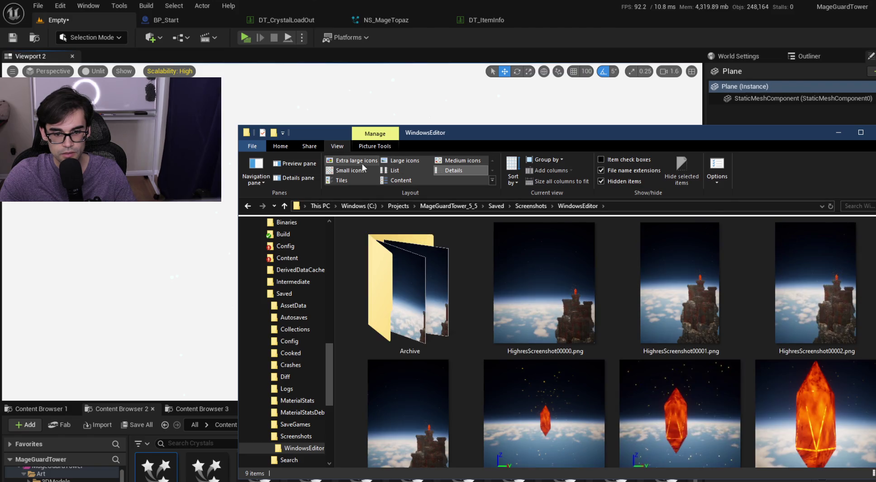
click(392, 160)
double_click(378, 258)
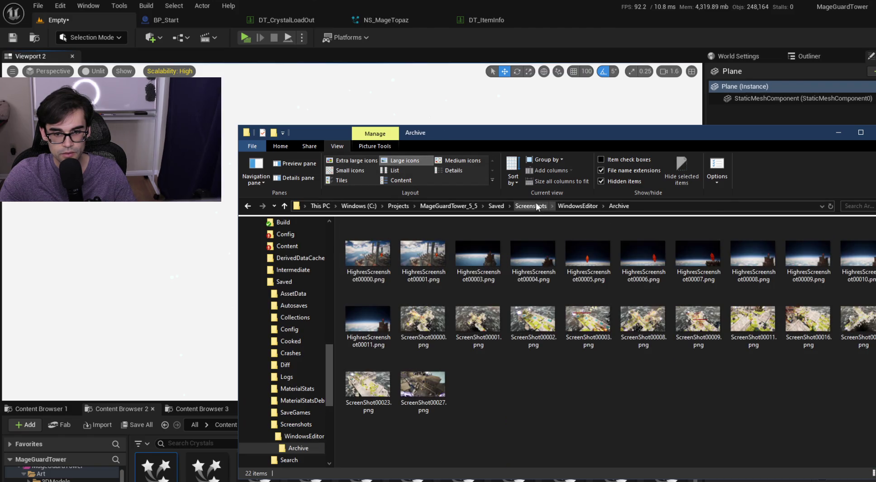
click(578, 207)
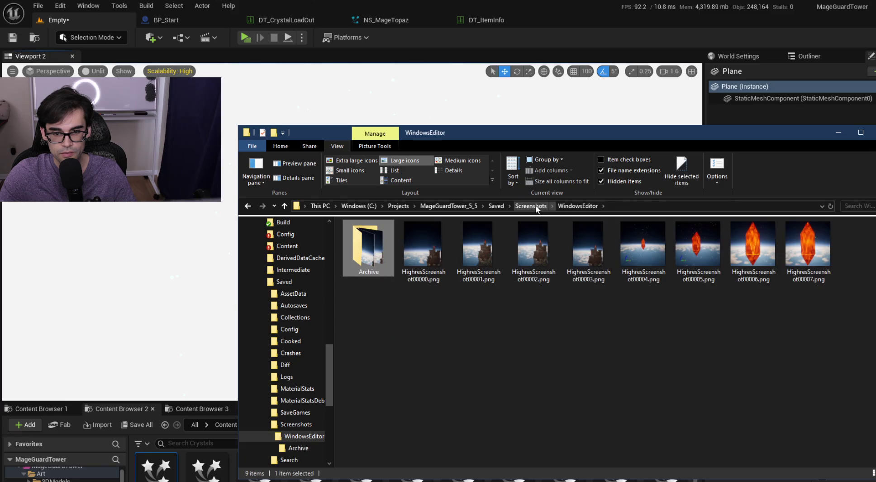
click(566, 108)
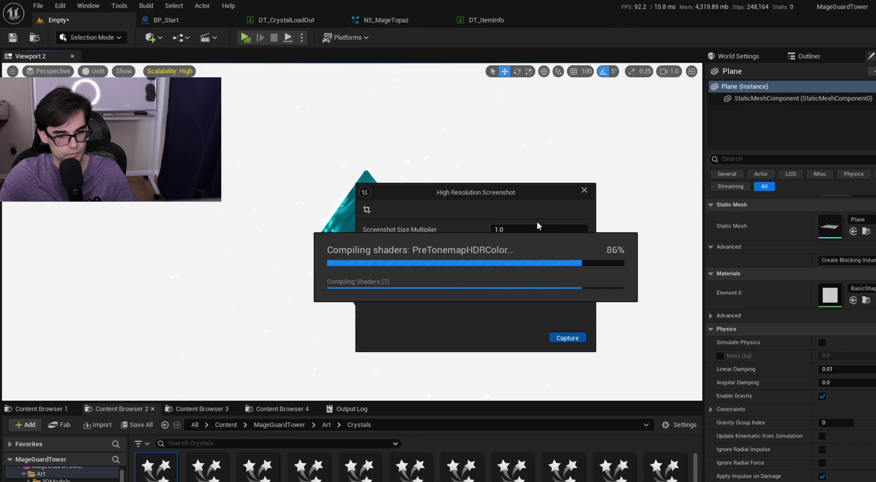
Capture another high-res screenshot and open HighresScreenshot00008.png to check it.
click(577, 336)
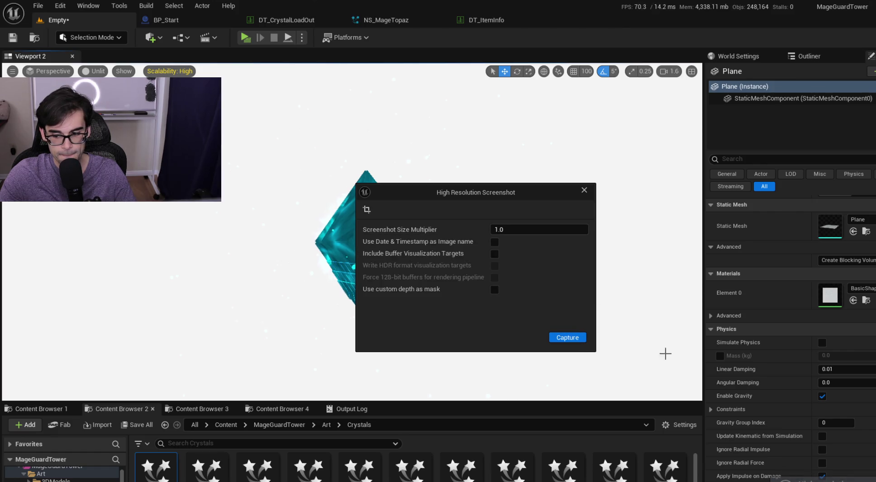
key(alt+Tab)
double_click(733, 248)
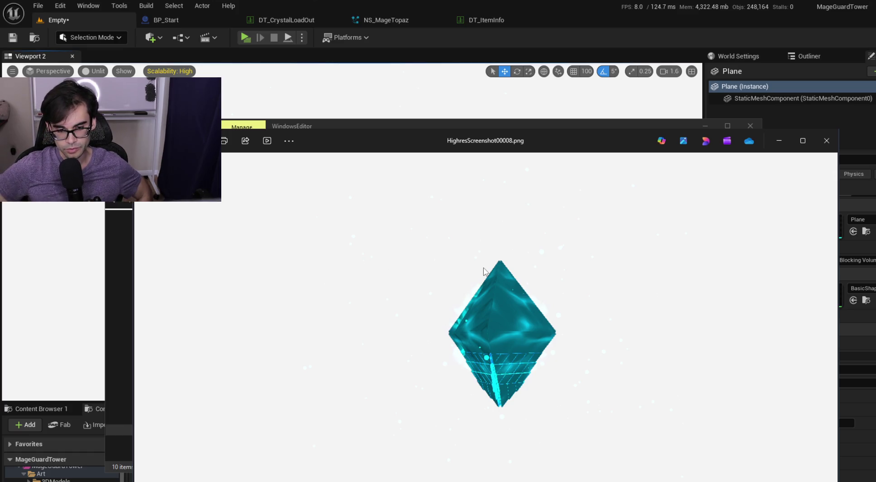
Close the image viewer, minimize Explorer and close the screenshot settings.
click(826, 141)
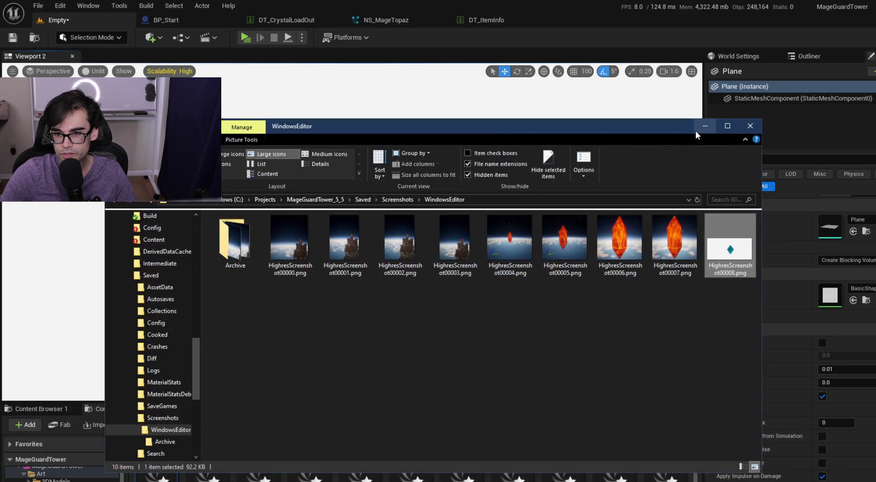
click(704, 127)
click(561, 198)
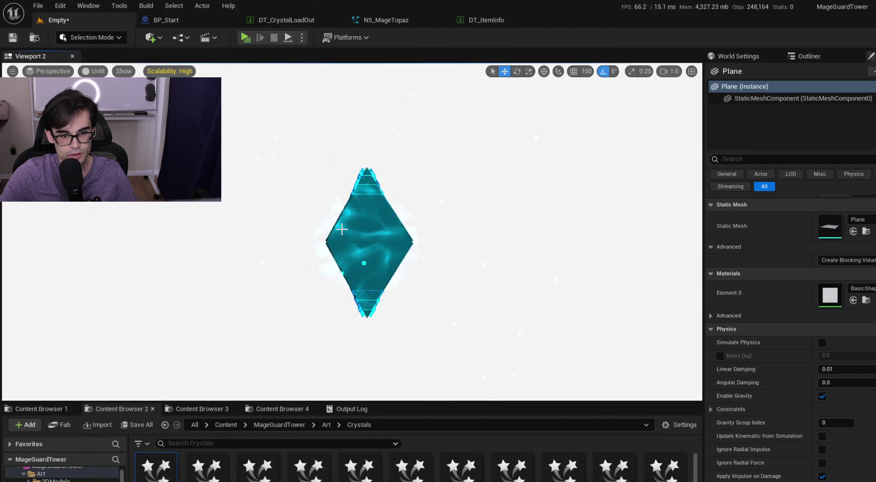
Rotate the NS_MageBluePrism crystal about 55° and deselect it before the new capture.
click(348, 230)
key(e)
mouse_move(388, 240)
mouse_down()
mouse_move(398, 271)
mouse_move(392, 189)
mouse_move(352, 182)
mouse_move(285, 246)
mouse_move(305, 321)
mouse_up()
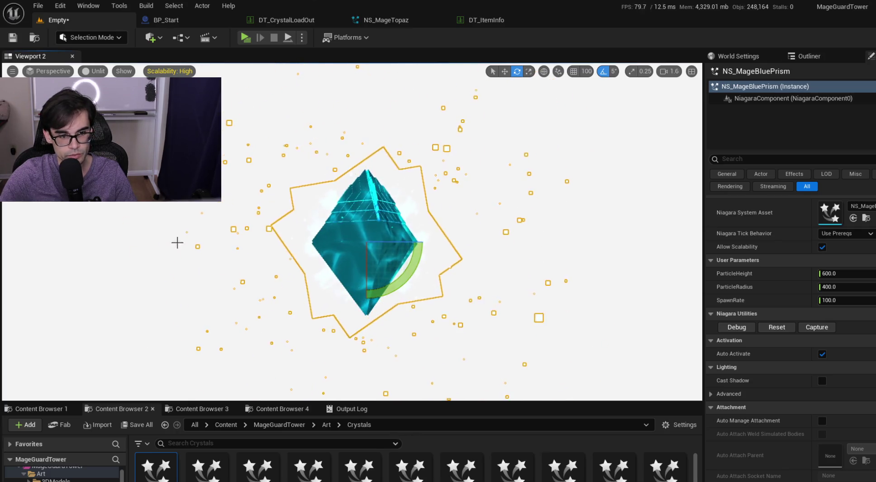
click(146, 227)
key(g)
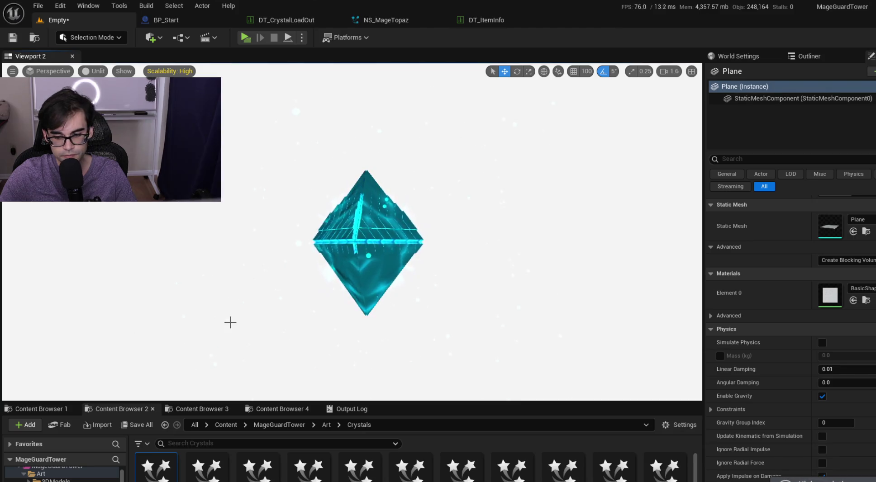
key(alt+Tab)
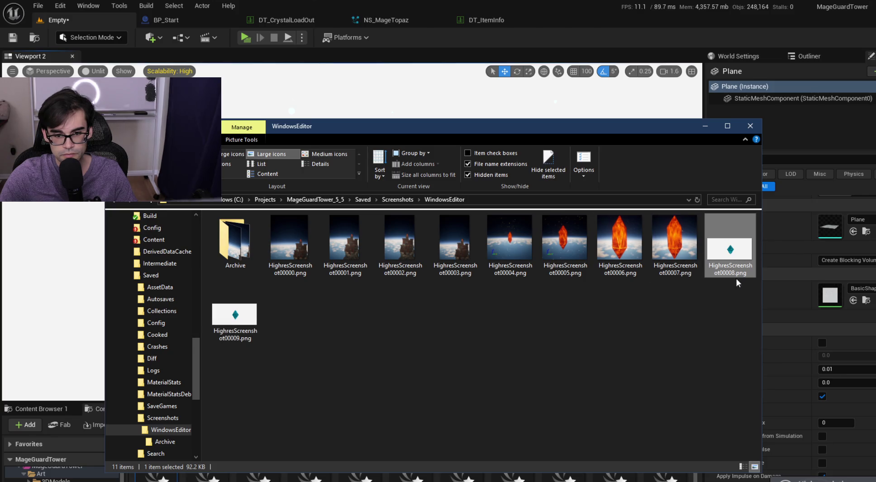
Make a shortcut to HighresScreenshot00008.png, then permanently delete both files.
right_click(737, 251)
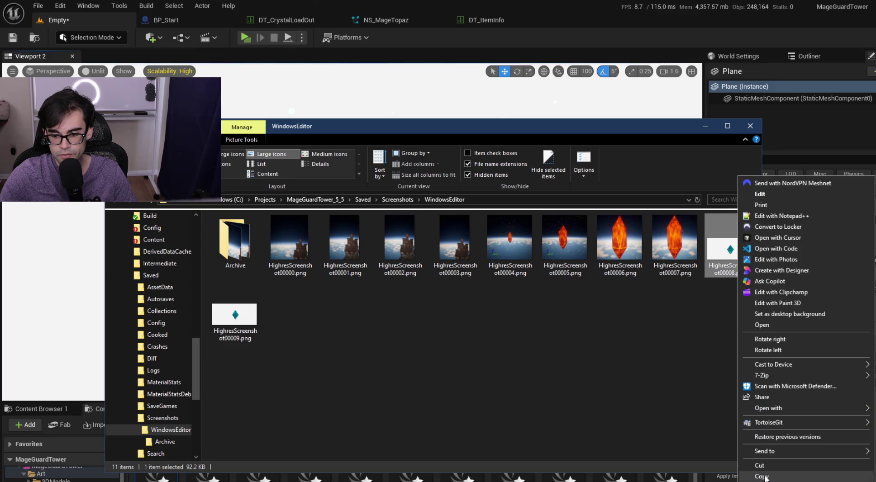
click(769, 481)
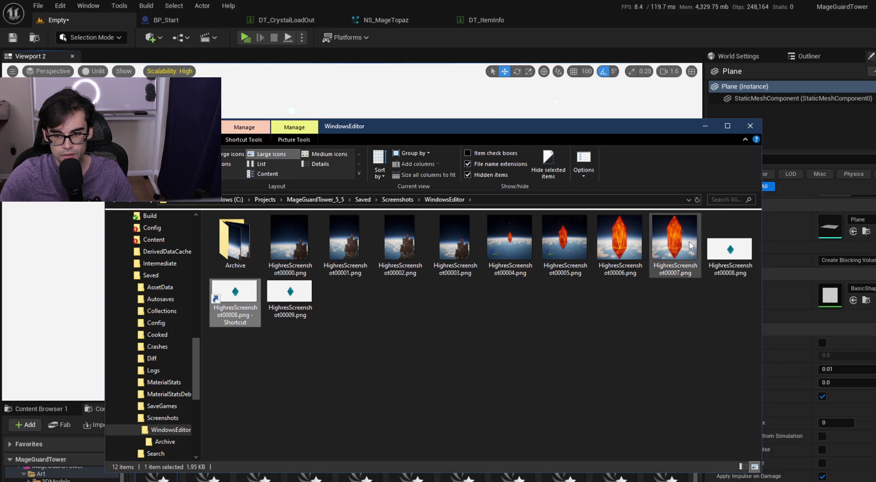
ctrl+click(722, 250)
right_click(723, 250)
key(Escape)
key(shift+Delete)
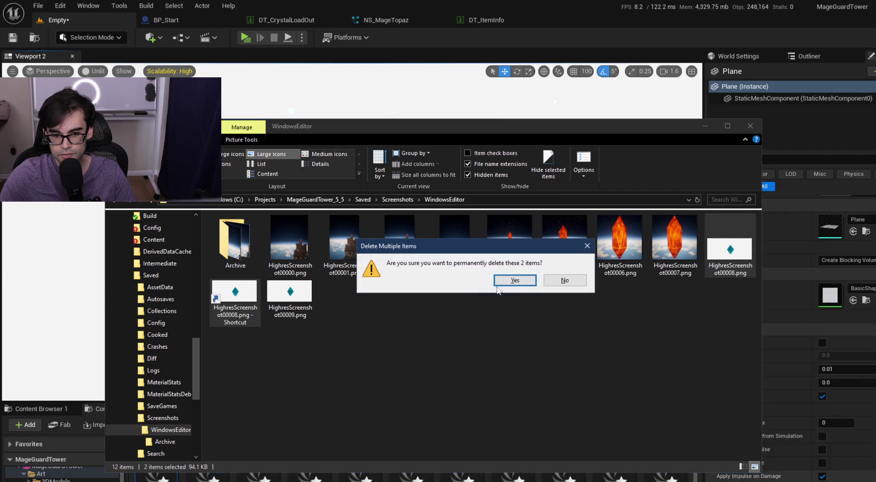
click(513, 280)
Drag screenshots 00000 through 00007 into Archive, skipping files already there.
shift+click(292, 247)
drag(292, 247, 239, 253)
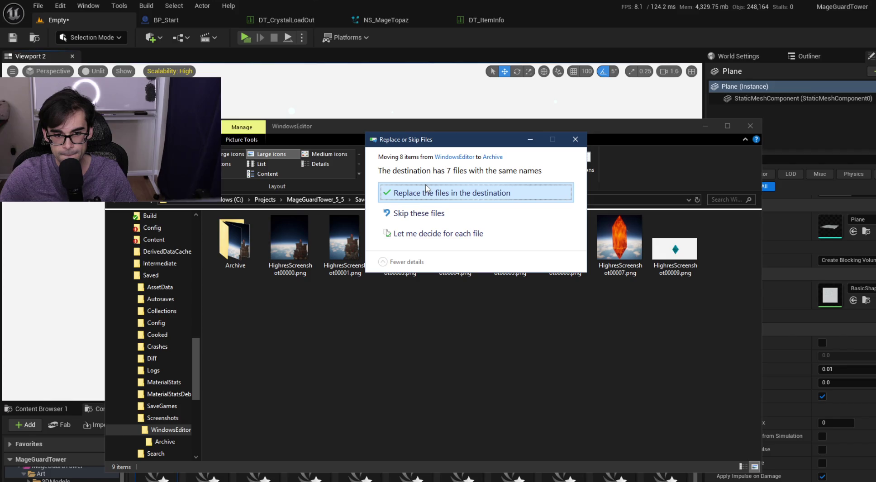
click(425, 218)
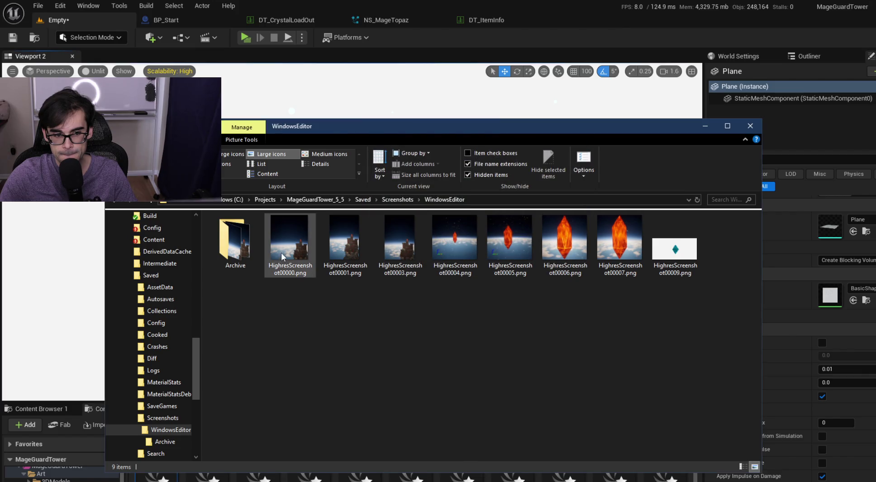
Add suffixes _1, _2 and _1 to HighresScreenshot00000, 00001 and 00003.
click(296, 272)
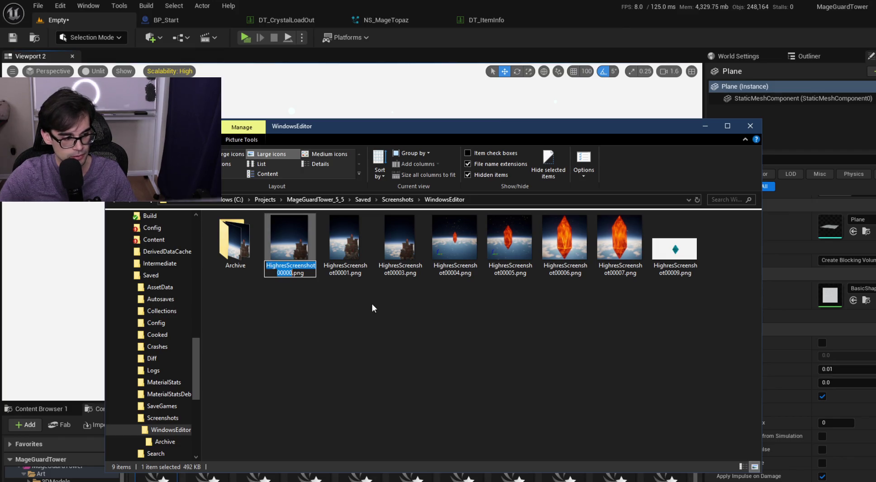
key(Escape)
text(_1)
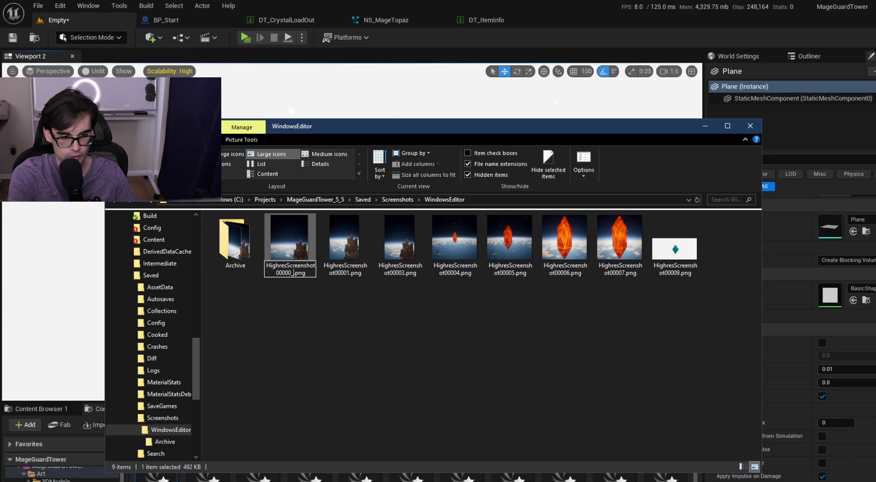
key(Return)
click(347, 256)
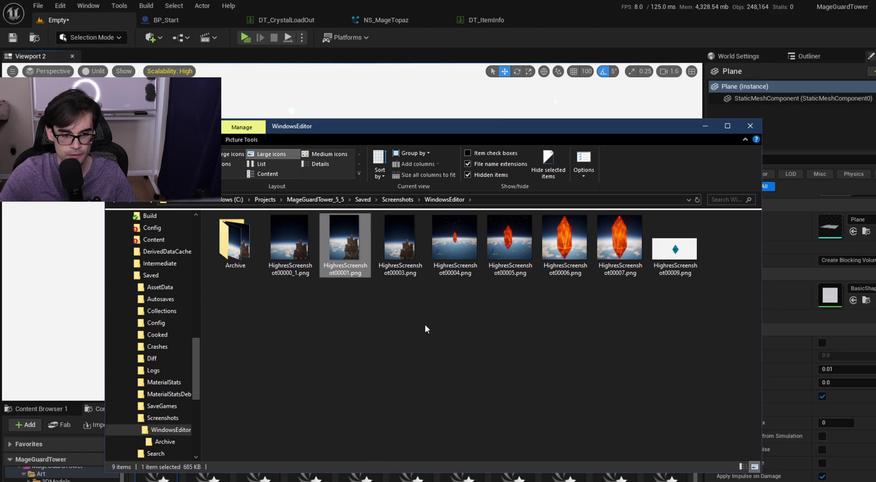
key(F2)
text(_2)
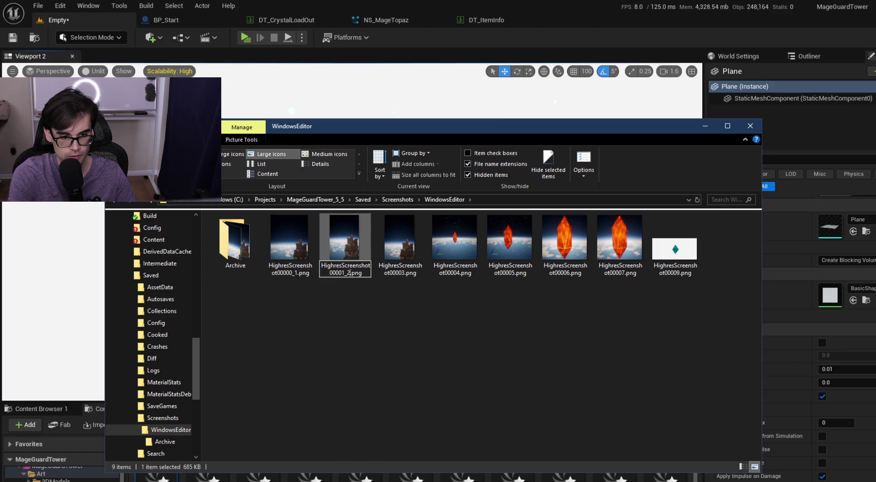
key(Return)
click(421, 242)
key(F2)
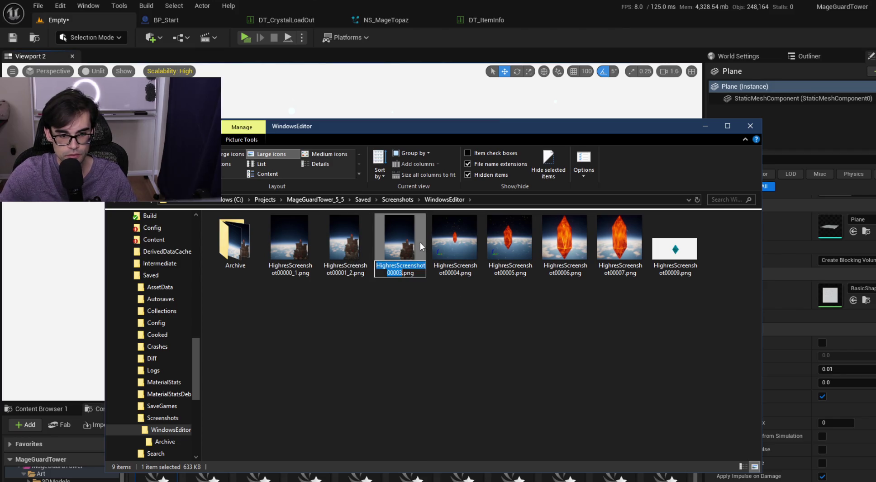
text(_1)
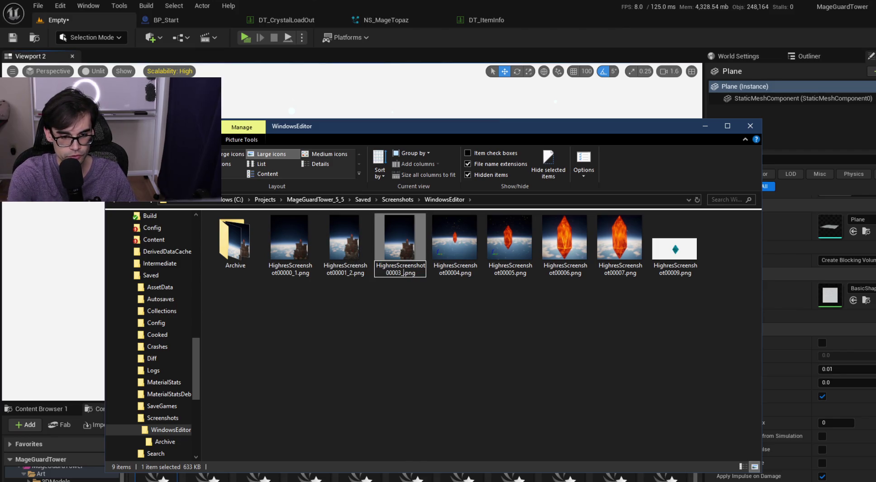
key(Return)
Add _1 suffixes to HighresScreenshot00004 and 00005, then start renaming 00007.
click(443, 246)
key(F2)
key(End)
text(_1)
key(Return)
click(503, 248)
key(F2)
key(Right)
key(Return)
click(575, 251)
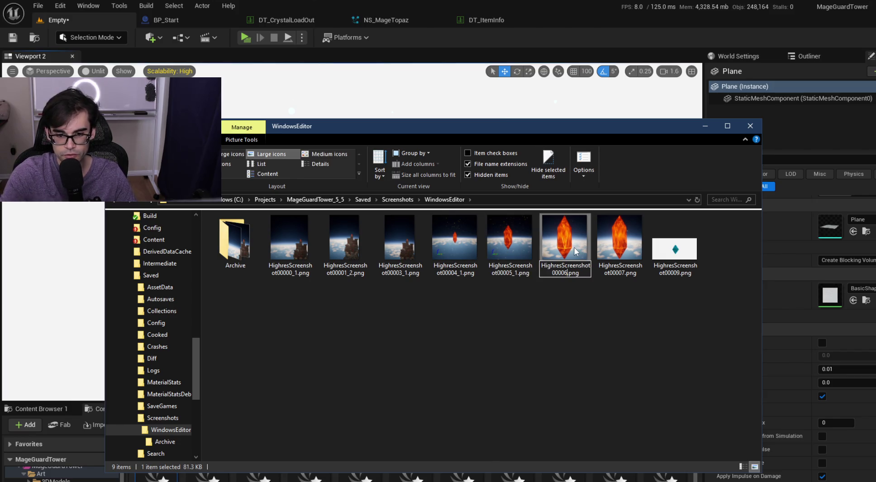
click(629, 249)
key(F2)
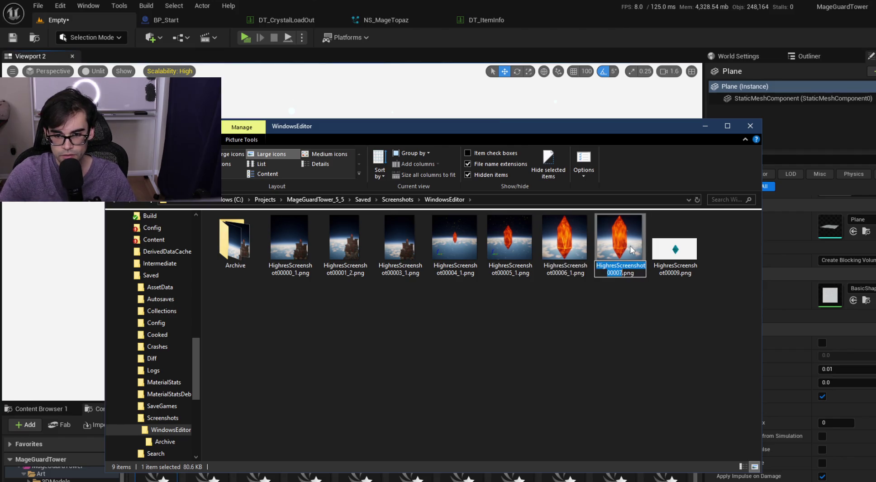
text(_1)
Move the seven renamed screenshots into Archive, then view and close HighresScreenshot00009.png.
shift+click(289, 245)
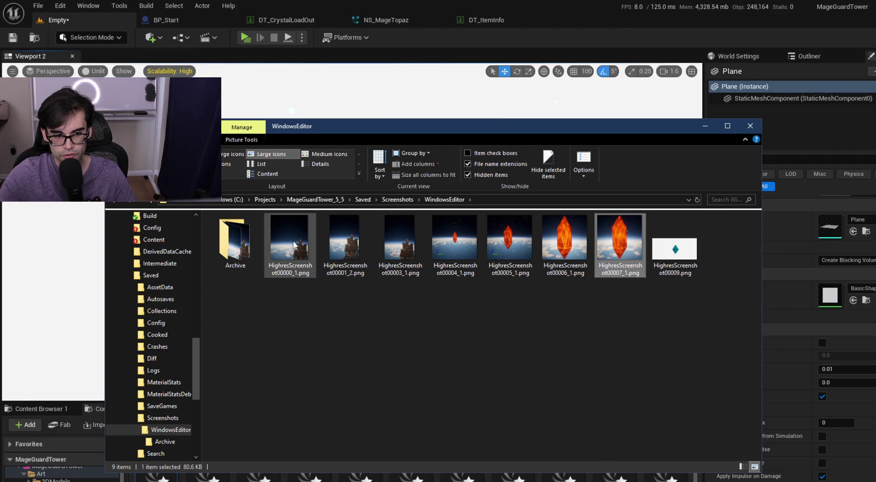
drag(308, 243, 252, 248)
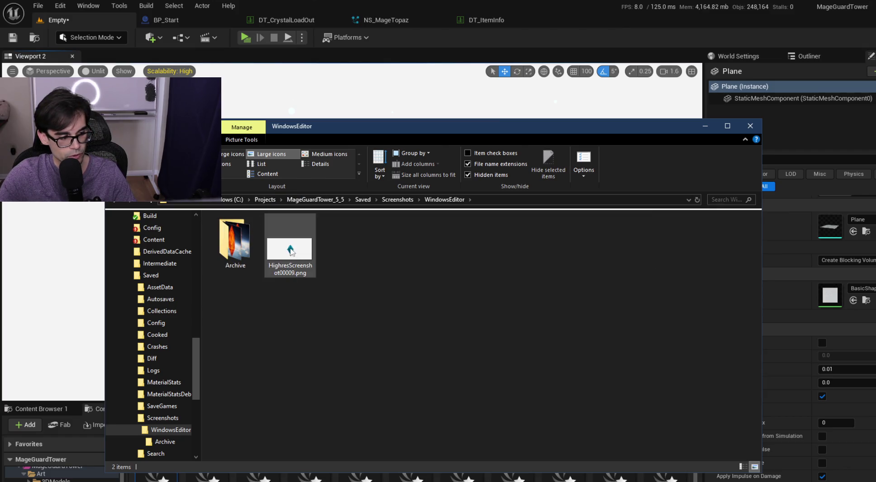
double_click(278, 239)
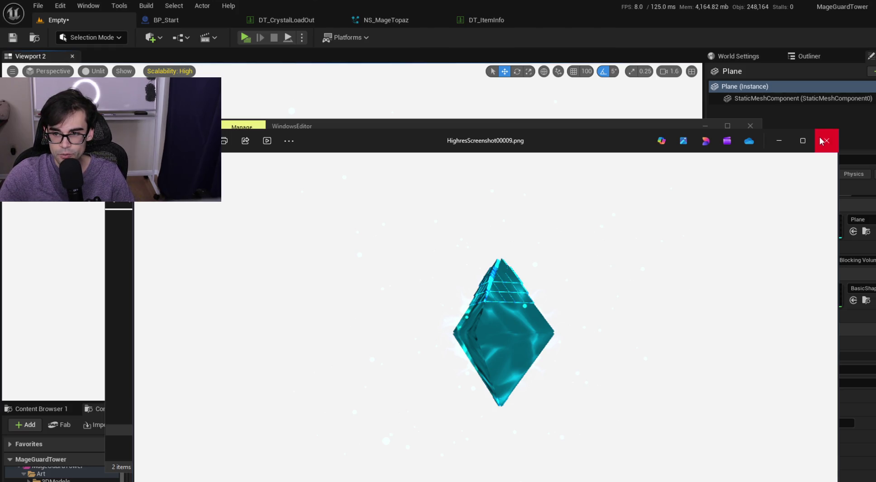
click(824, 140)
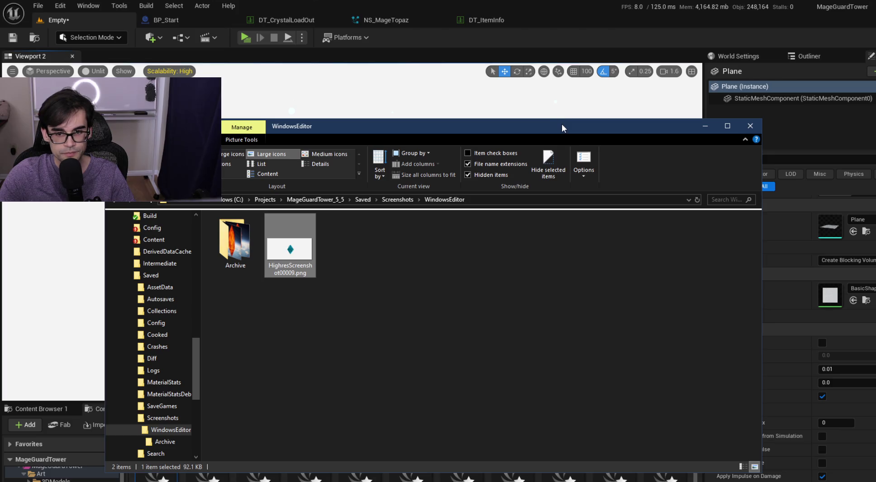
key(alt+Tab)
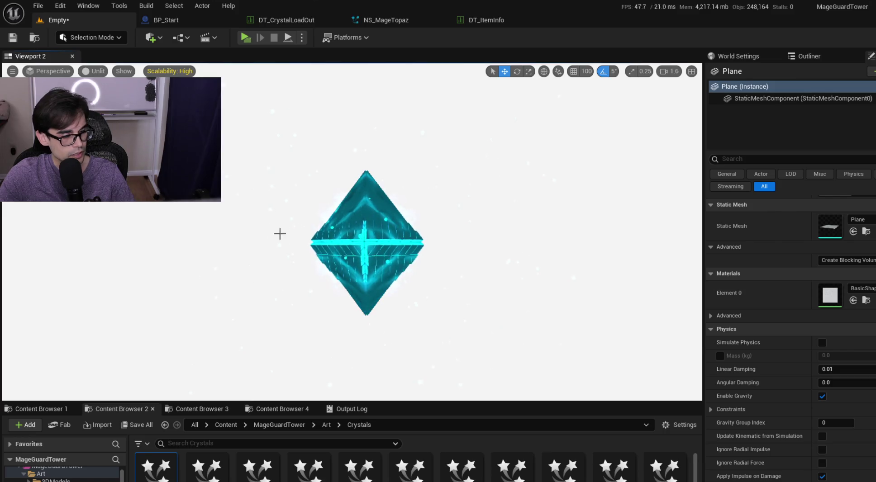
Set the crystal effect's Niagara System Asset to NS_MageCube and switch the viewport to Lit.
click(395, 250)
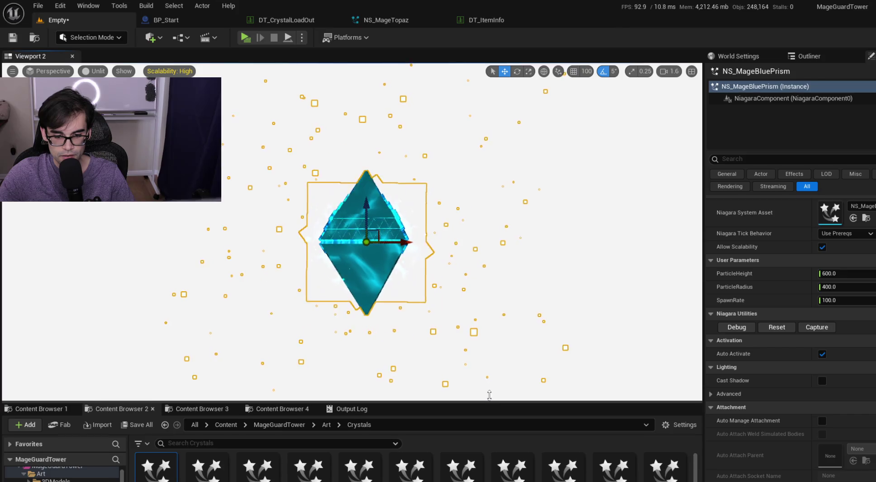
drag(487, 403, 487, 348)
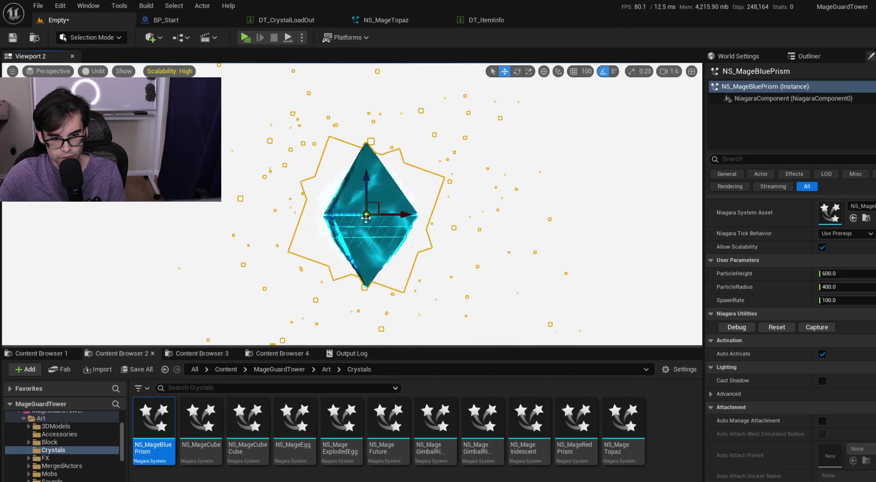
drag(412, 348, 420, 378)
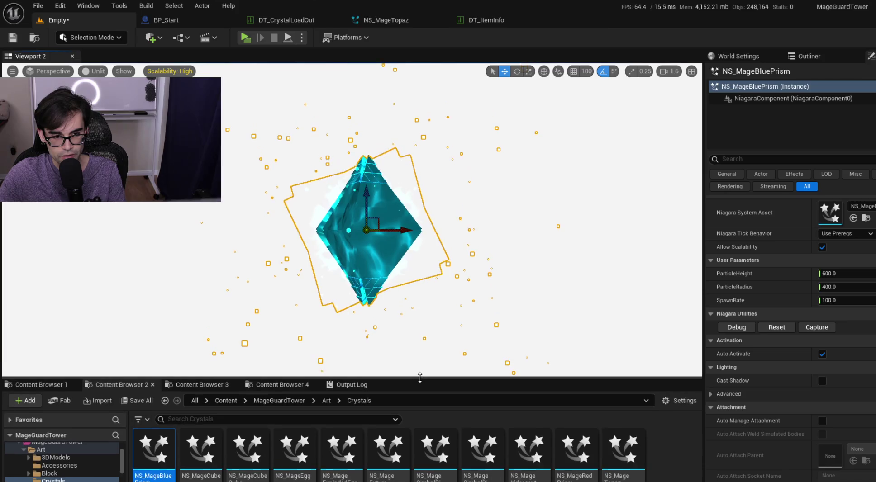
mouse_move(200, 450)
mouse_down()
mouse_move(539, 468)
mouse_move(834, 215)
mouse_up()
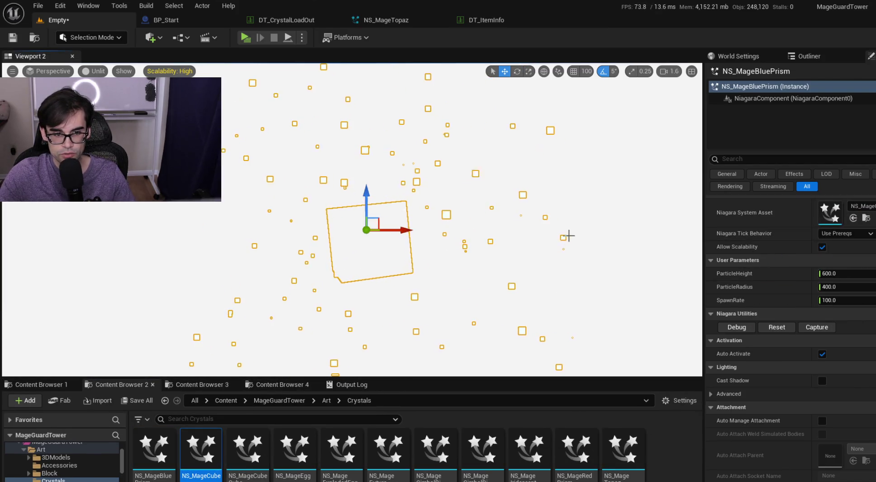
click(574, 221)
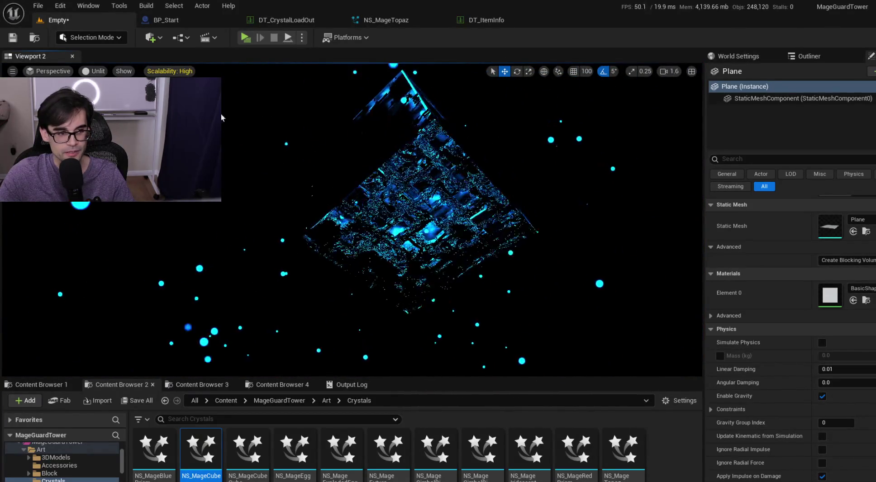
click(95, 71)
click(108, 84)
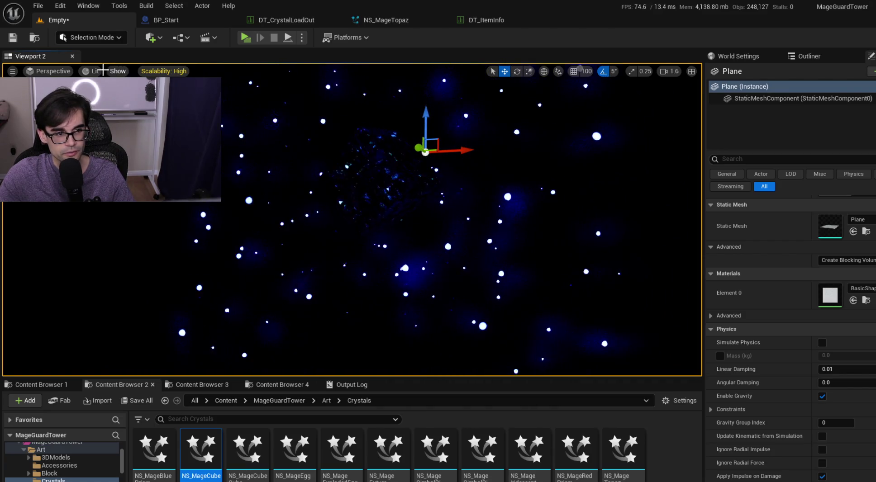
Add a Directional Light and set its intensity to about 3.6443 lux.
click(177, 38)
click(154, 39)
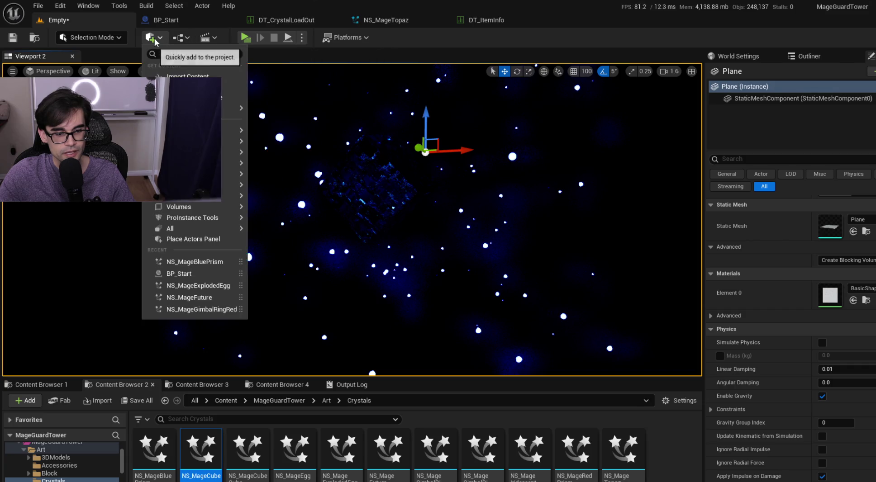
mouse_move(234, 145)
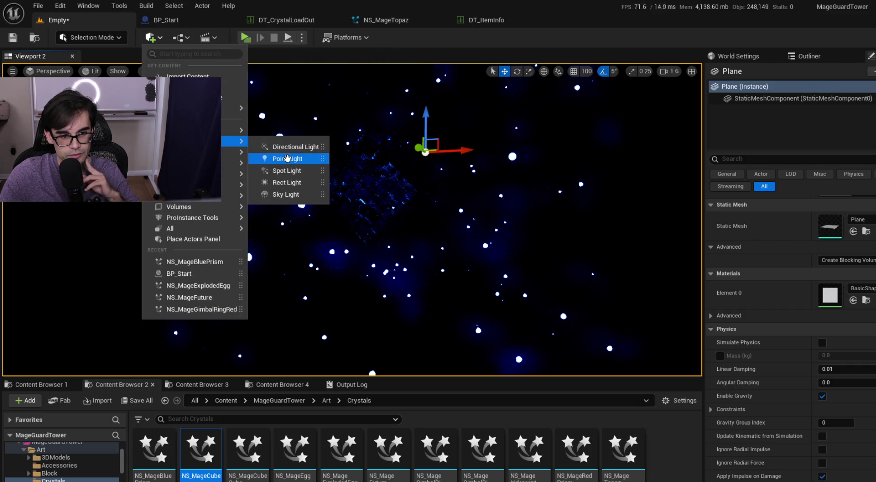
click(297, 148)
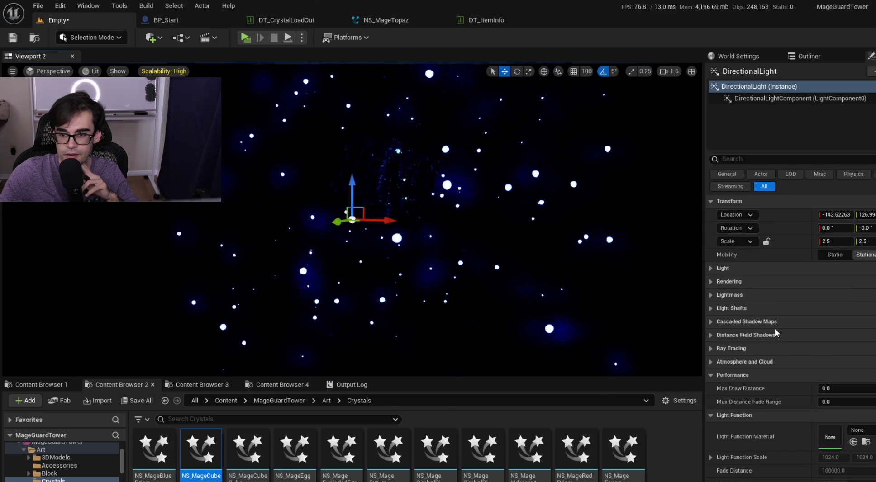
click(713, 268)
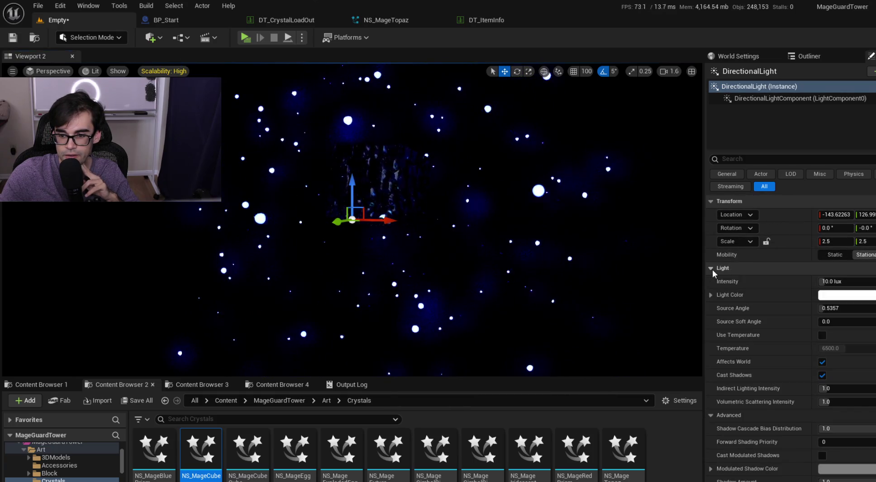
mouse_move(825, 282)
mouse_down()
mouse_move(846, 290)
mouse_move(855, 309)
mouse_move(875, 309)
mouse_move(844, 308)
mouse_up()
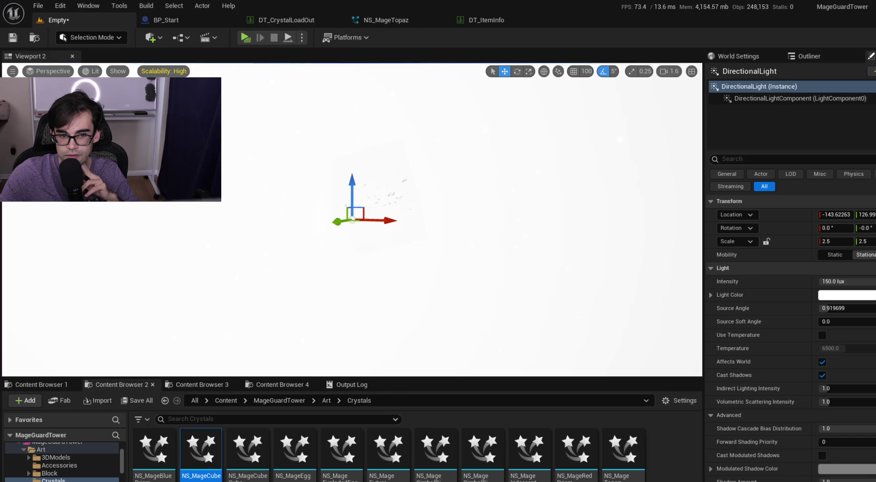
drag(837, 281, 807, 281)
scroll(581, 215, up, 5)
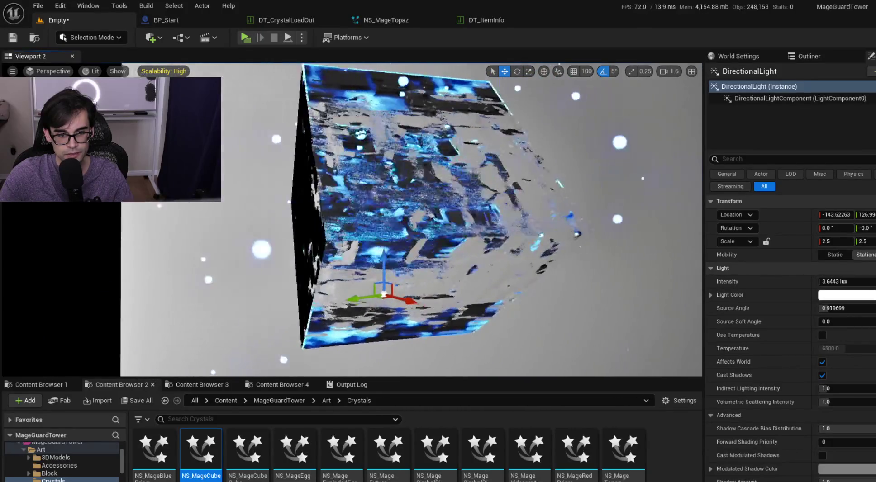
Switch the viewport back to Unlit and select the background plane.
click(88, 71)
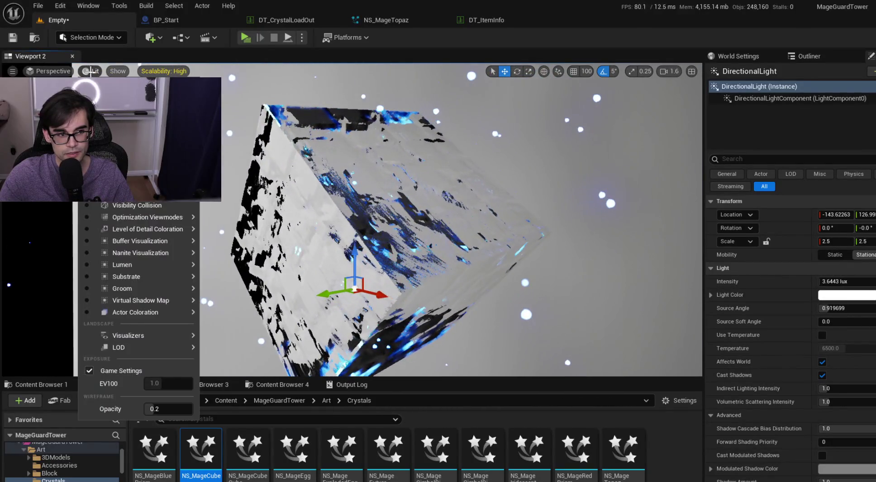
click(127, 104)
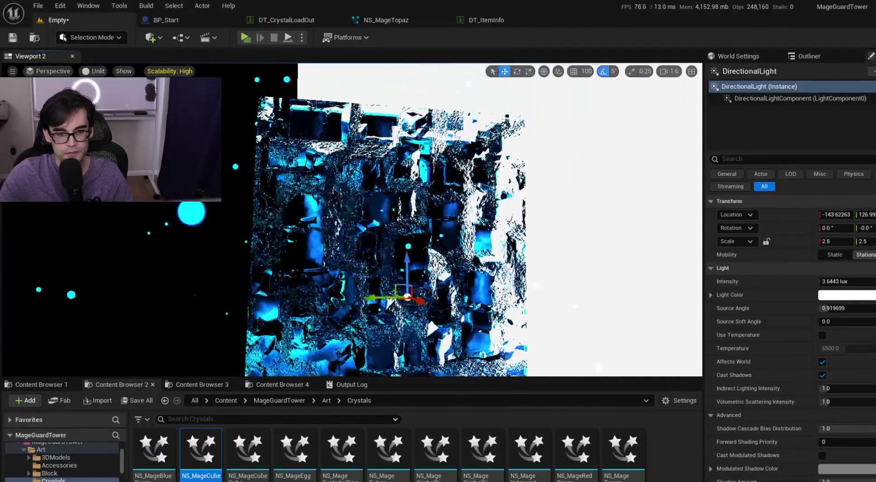
click(649, 202)
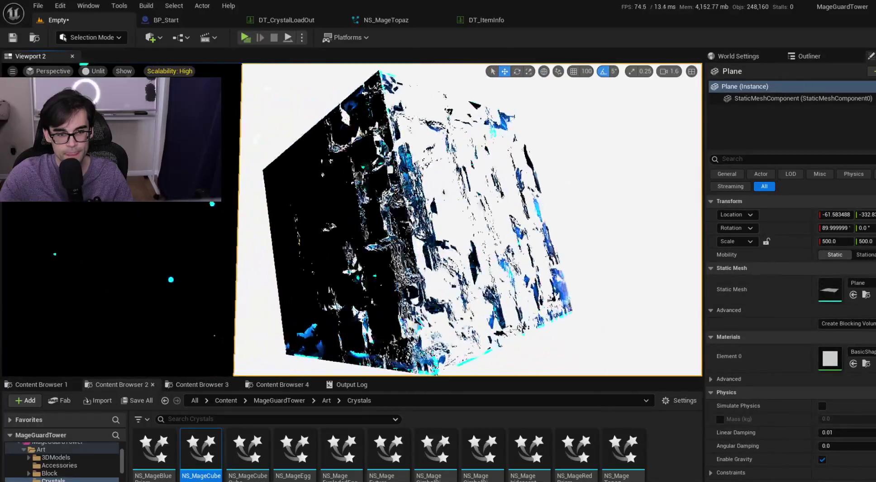
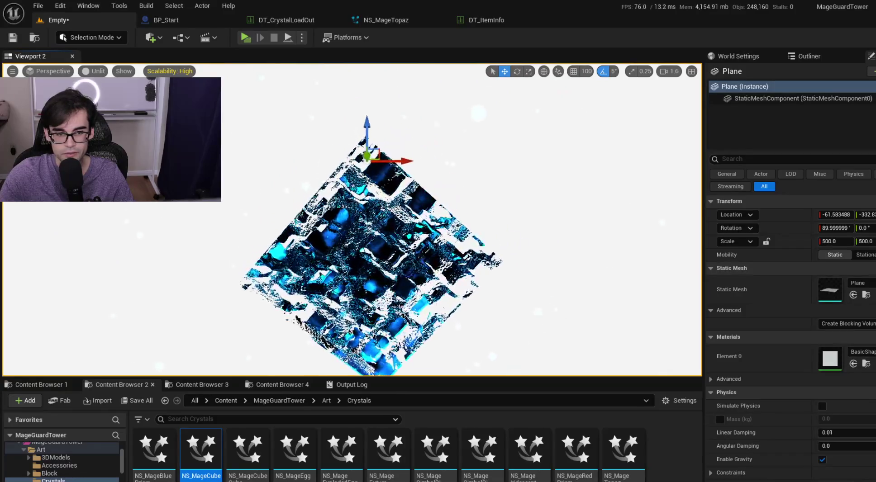
Slide Plane2 along Y from 2454.6 to 3131.1 so black shows beside the crystal cube.
scroll(265, 157, up, 5)
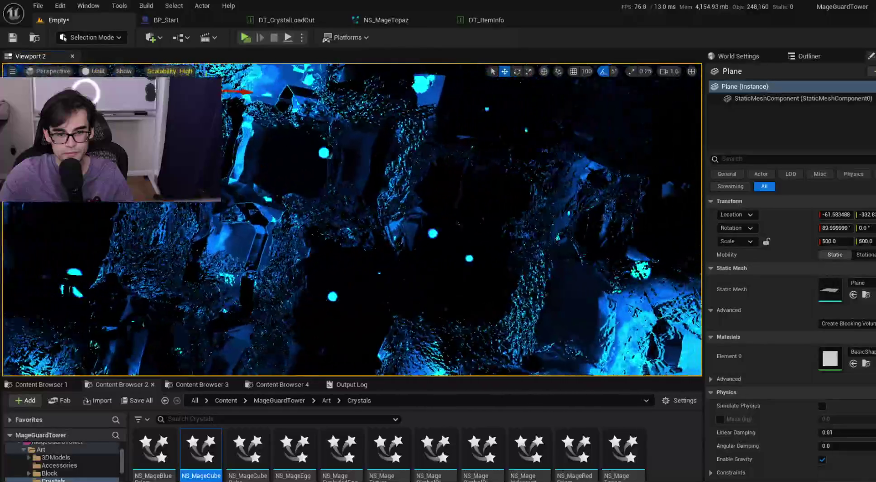
scroll(264, 157, down, 3)
mouse_move(264, 157)
mouse_down()
mouse_move(267, 208)
mouse_move(317, 262)
mouse_up()
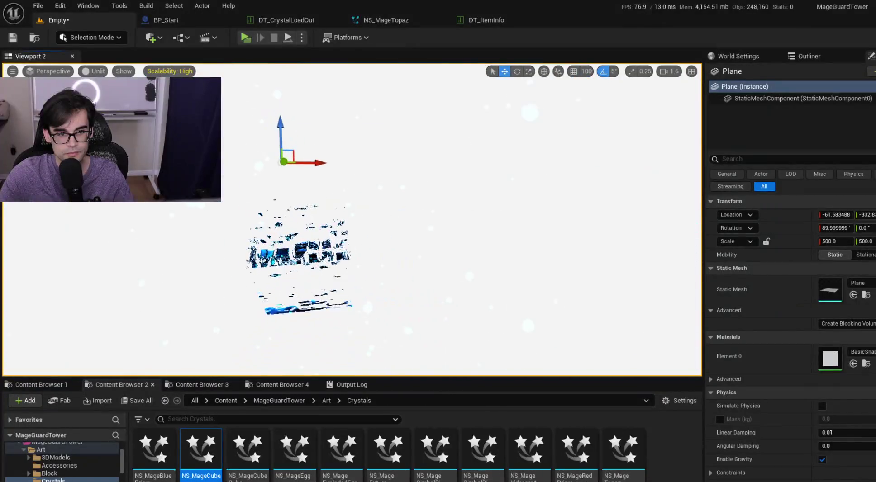
mouse_move(407, 189)
mouse_down()
mouse_move(414, 194)
mouse_move(89, 209)
mouse_up()
key(e)
mouse_move(207, 228)
mouse_down()
mouse_move(145, 229)
mouse_move(255, 214)
mouse_up()
drag(169, 214, 195, 207)
drag(276, 203, 81, 204)
scroll(352, 220, down, 1)
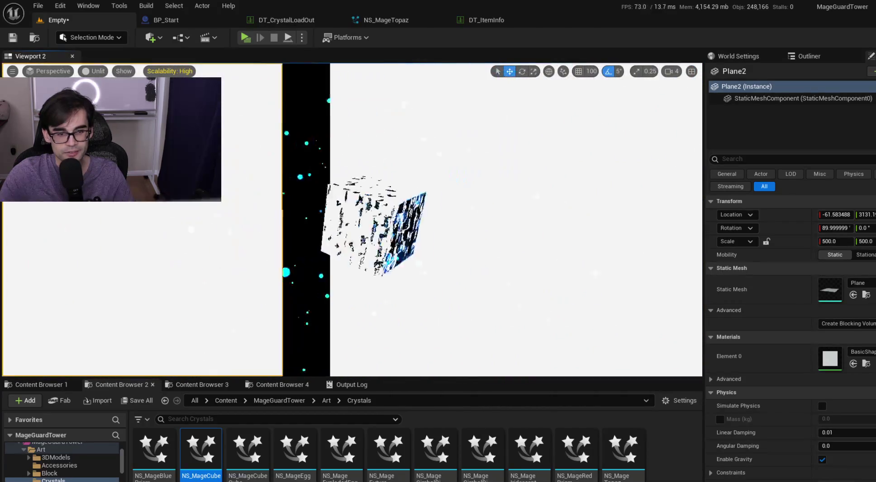
Select Plane2 and push it far left along Y to about 22458.
scroll(352, 219, down, 1)
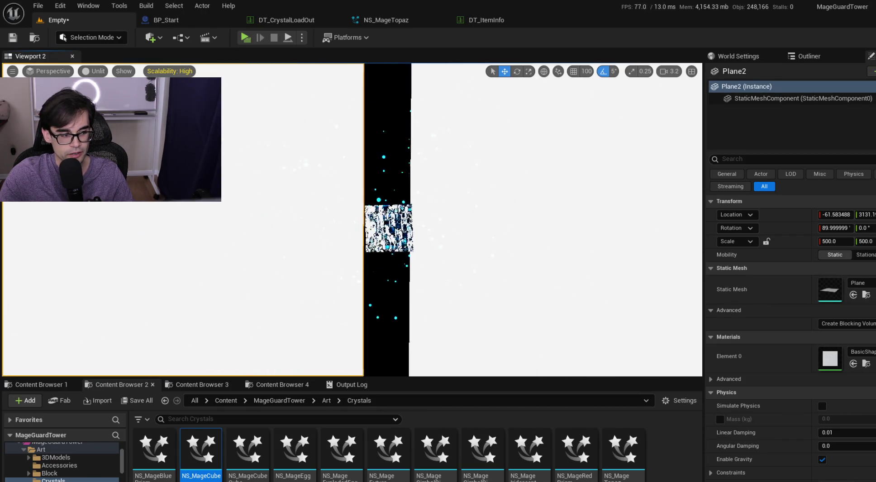
click(449, 237)
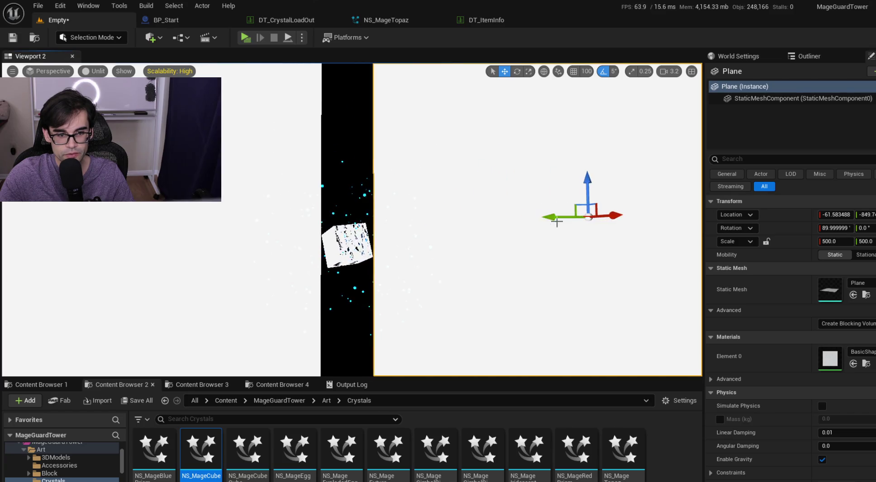
click(259, 232)
drag(259, 231, 236, 226)
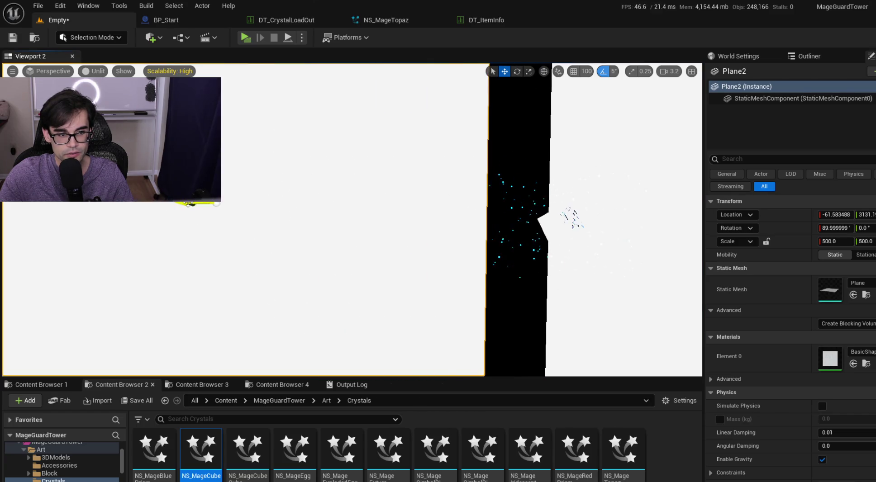
scroll(352, 220, up, 2)
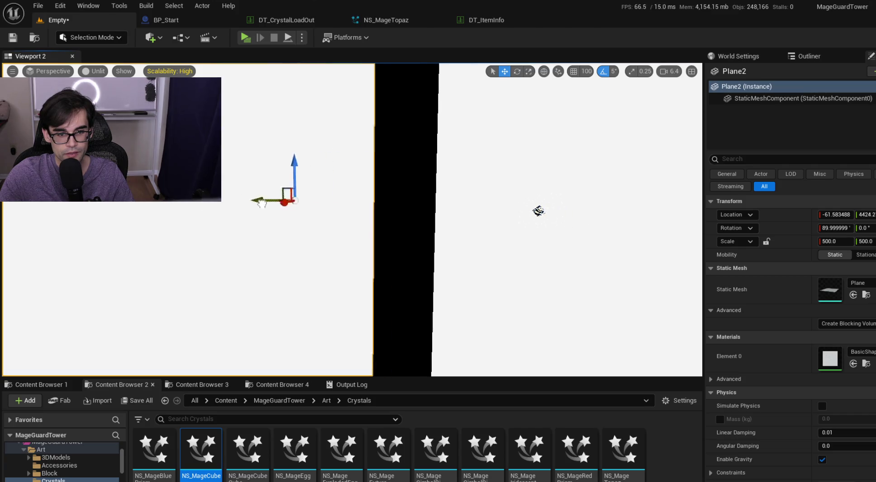
click(494, 212)
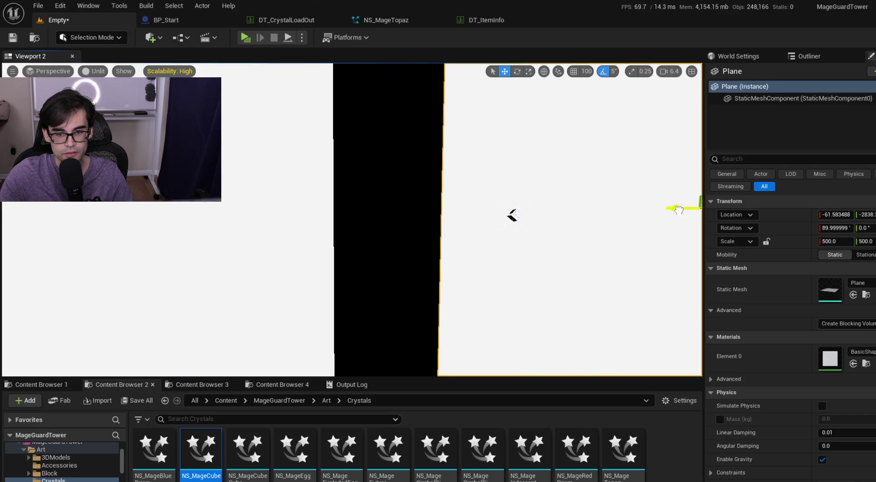
drag(512, 217, 486, 217)
scroll(352, 220, down, 1)
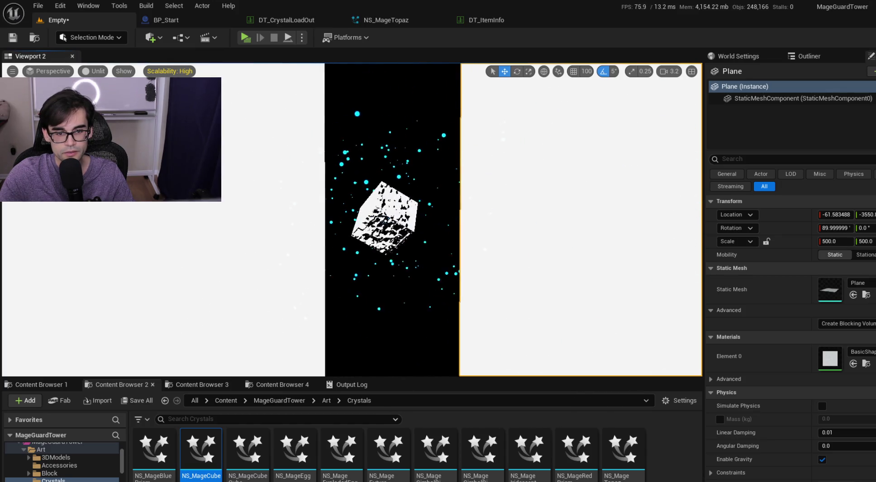
scroll(398, 220, down, 1)
key(w)
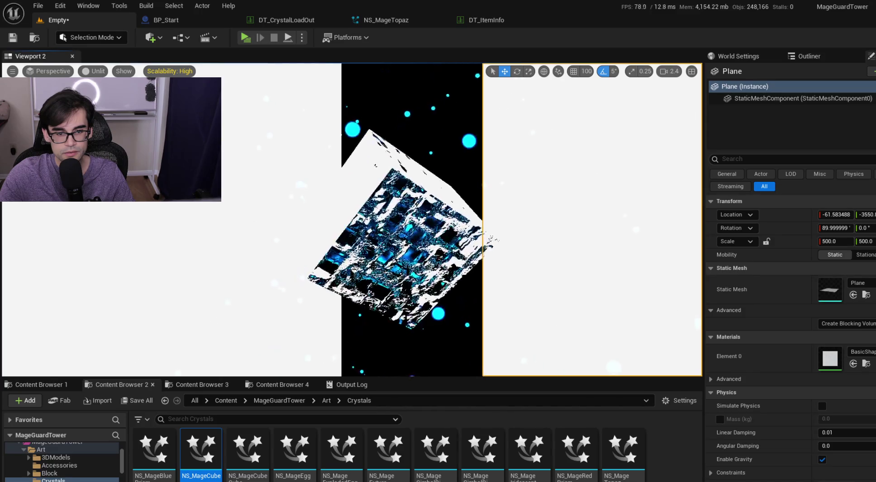
drag(405, 217, 400, 218)
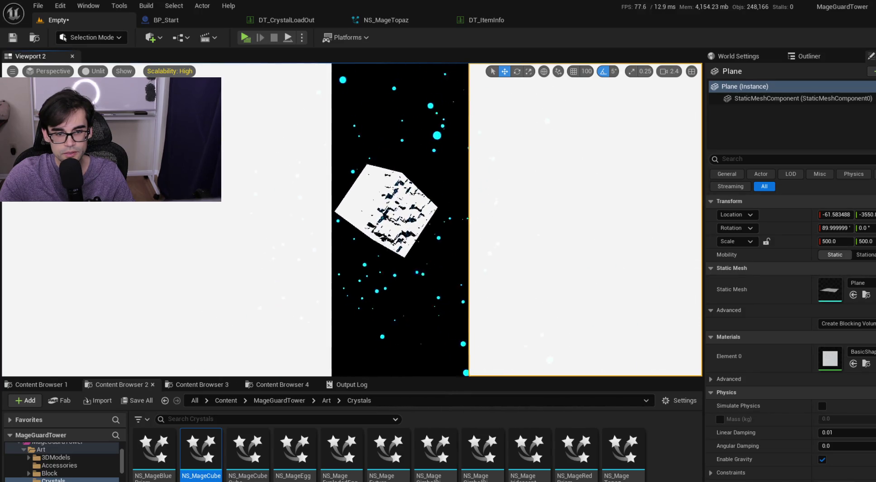
key(f)
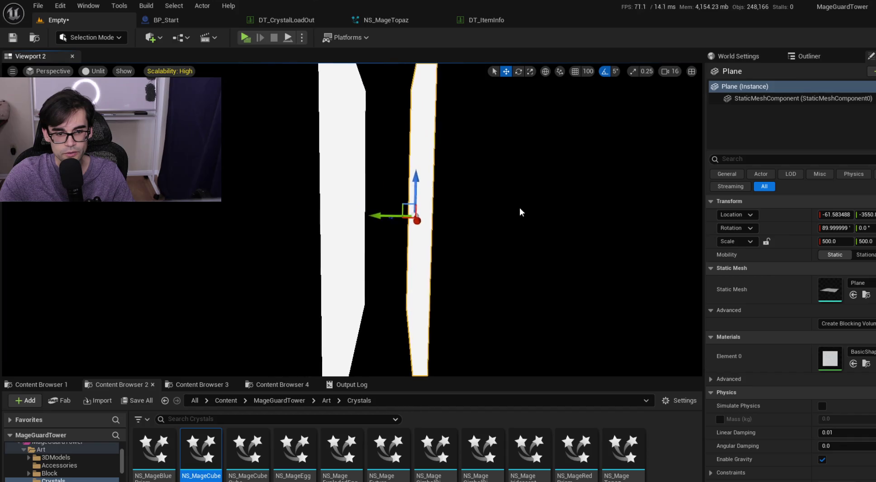
click(333, 212)
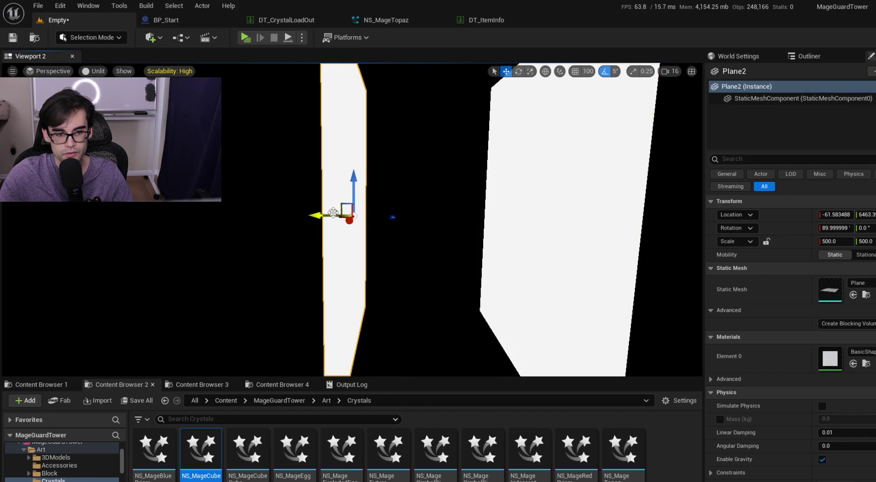
mouse_move(319, 216)
mouse_down()
mouse_move(239, 215)
mouse_move(225, 203)
mouse_move(2, 253)
mouse_up()
Fly the camera to frame the crystal cube and its particles against black.
key(w)
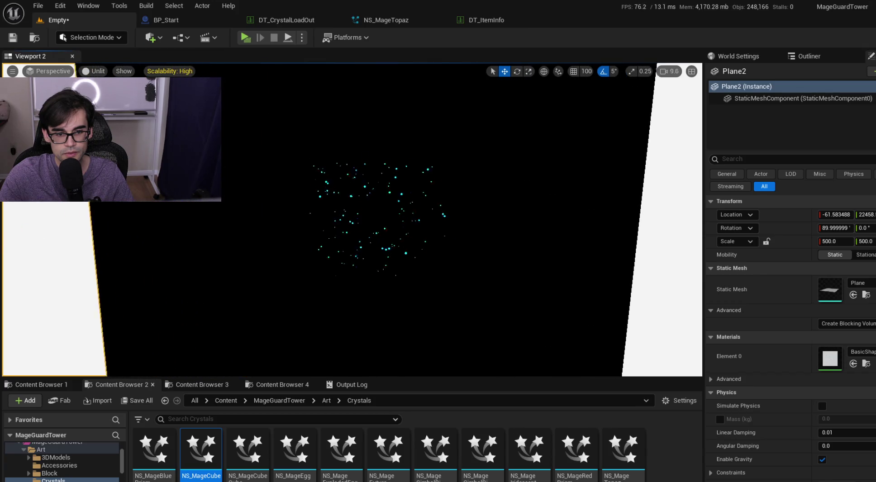
scroll(347, 219, down, 1)
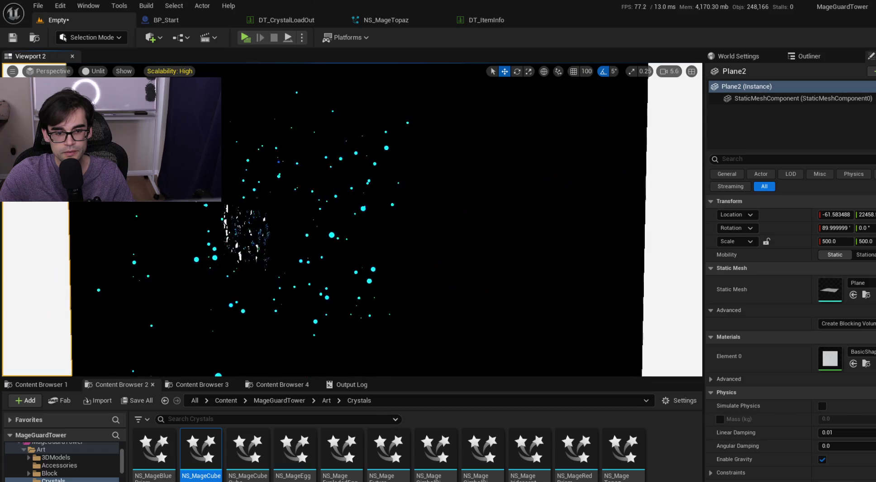
scroll(348, 220, down, 1)
key(w)
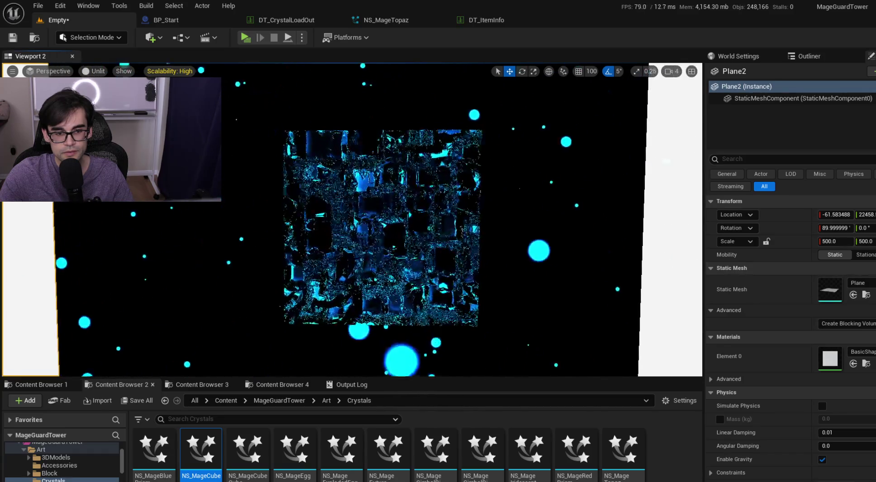
scroll(348, 219, down, 1)
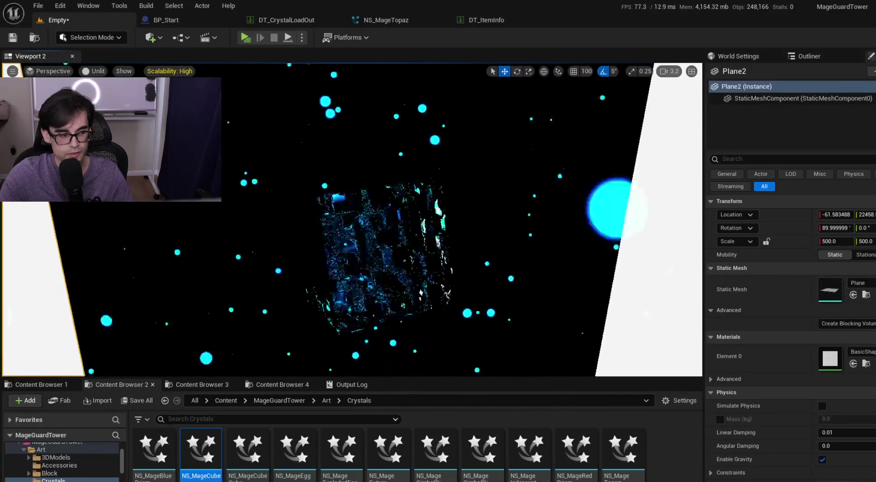
scroll(347, 219, down, 1)
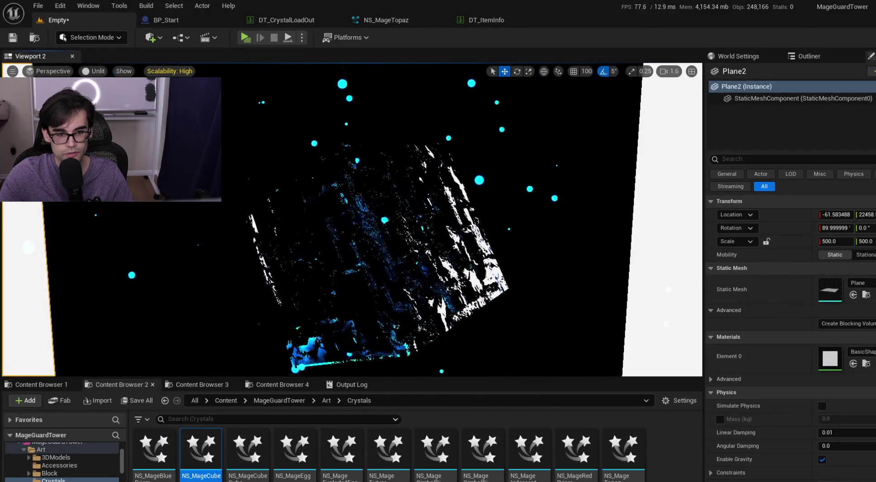
key(s)
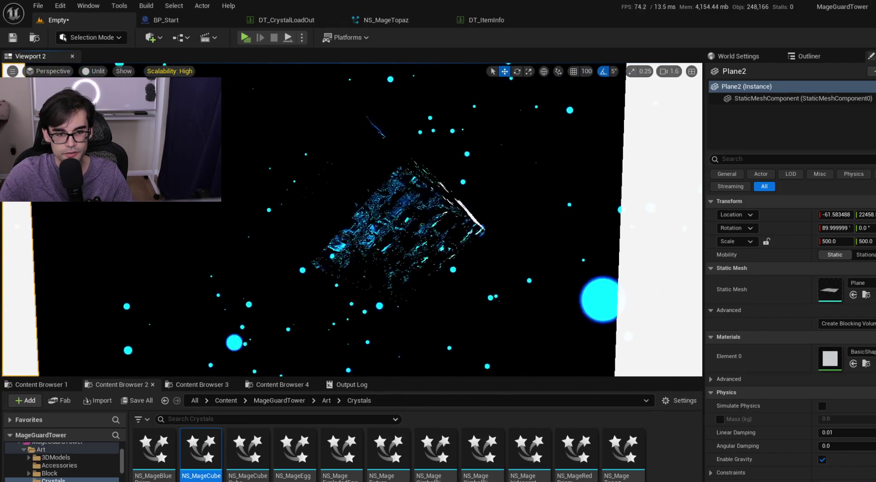
click(12, 71)
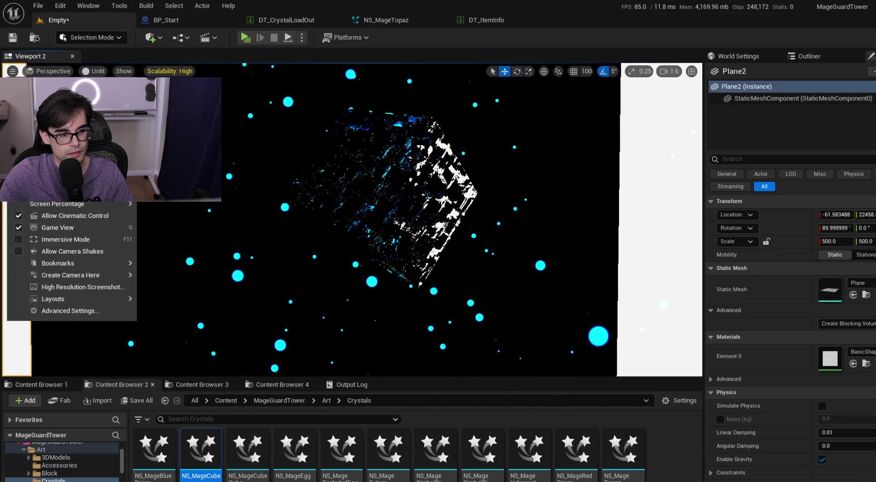
Capture a high-resolution screenshot of the crystal and open its Screenshots folder.
click(85, 290)
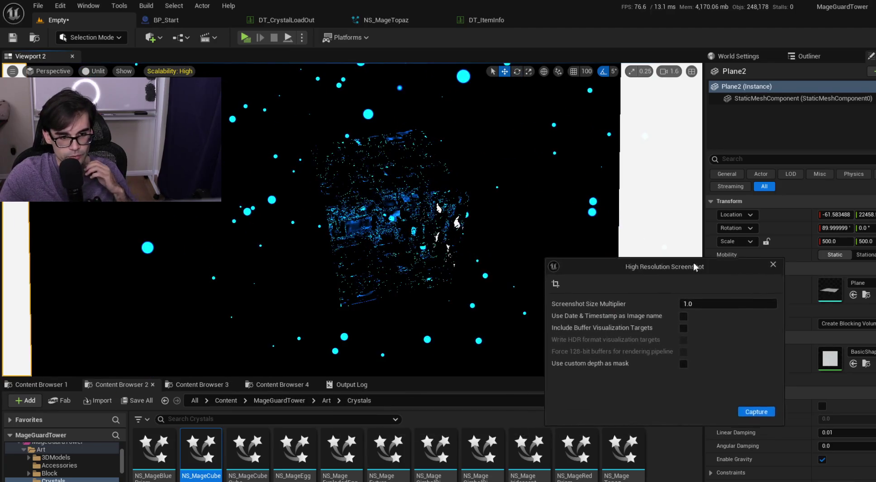
click(761, 408)
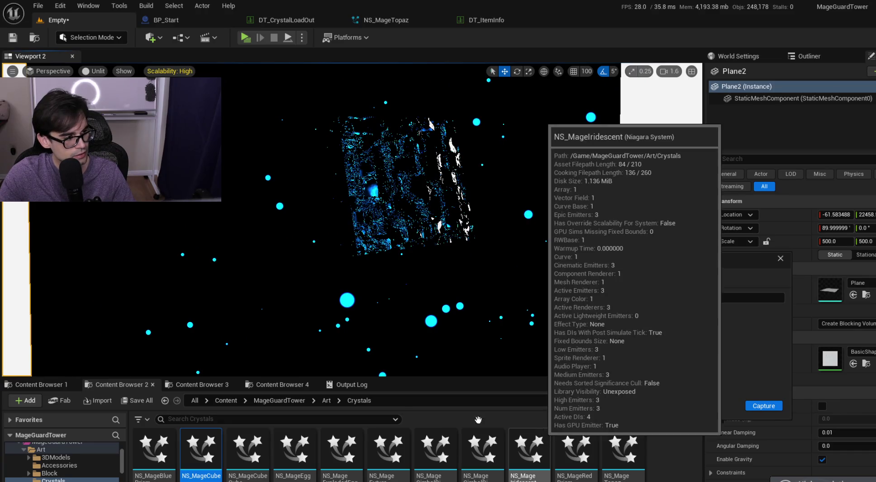
click(810, 480)
View HighresScreenshot00010.png, then close the viewer, the folder and the screenshot panel.
double_click(235, 230)
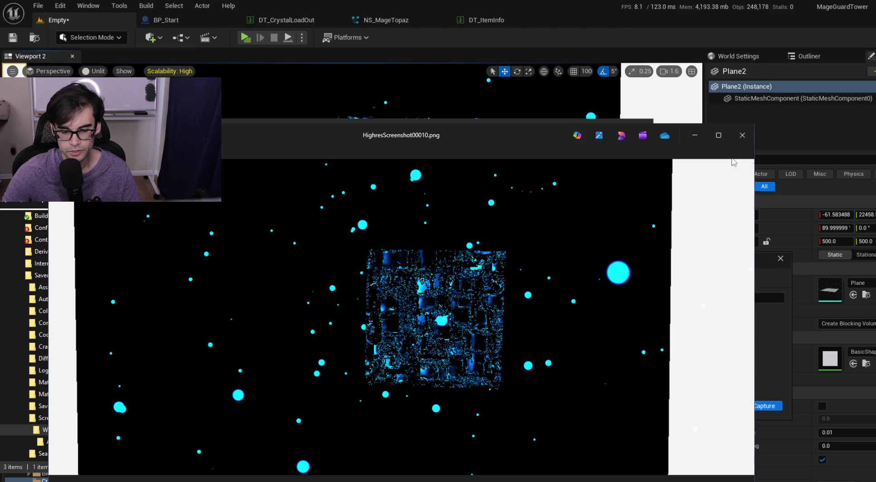
click(742, 134)
click(605, 124)
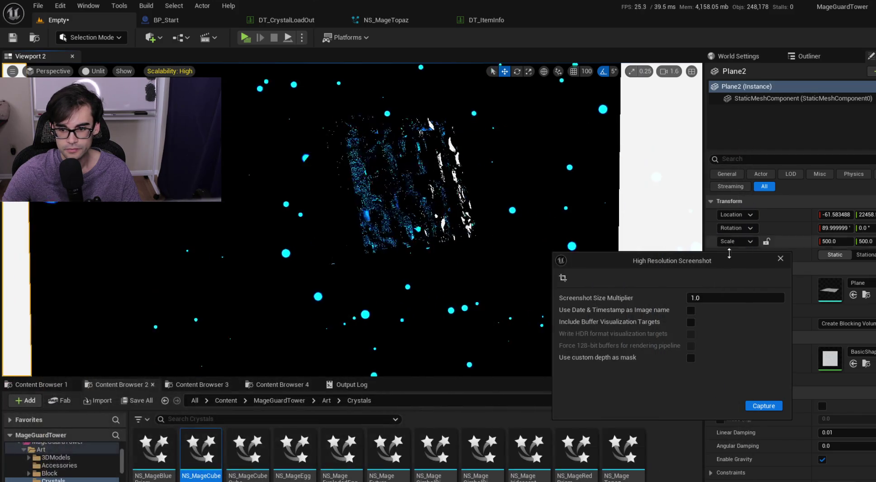
click(780, 258)
mouse_move(248, 450)
mouse_down()
mouse_move(573, 407)
mouse_move(476, 448)
mouse_move(264, 458)
mouse_up()
Replace the selected effect actor's Niagara system with NS_MageEgg.
click(384, 208)
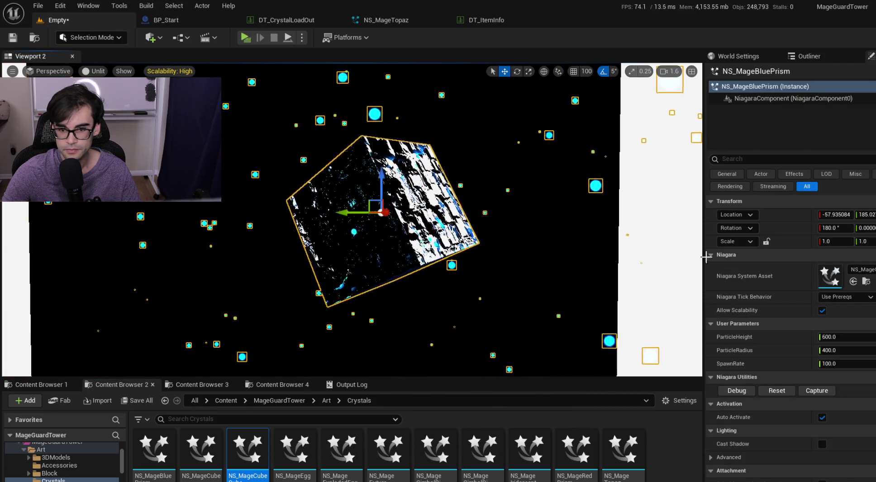
mouse_move(295, 461)
mouse_down()
mouse_move(837, 316)
mouse_move(840, 279)
mouse_move(831, 276)
mouse_up()
mouse_move(503, 242)
mouse_down()
mouse_move(475, 242)
mouse_move(502, 242)
mouse_up()
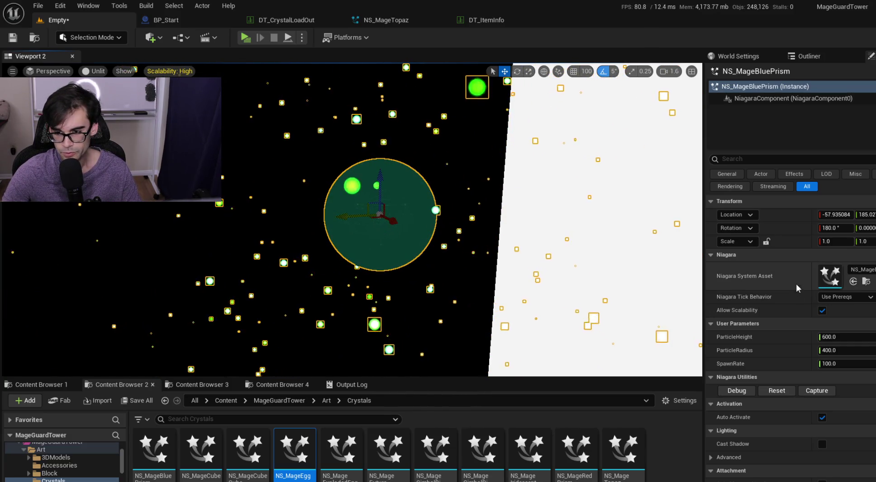
Set the effect actor's Scale X and Y to 1.8.
click(839, 241)
text(1.8)
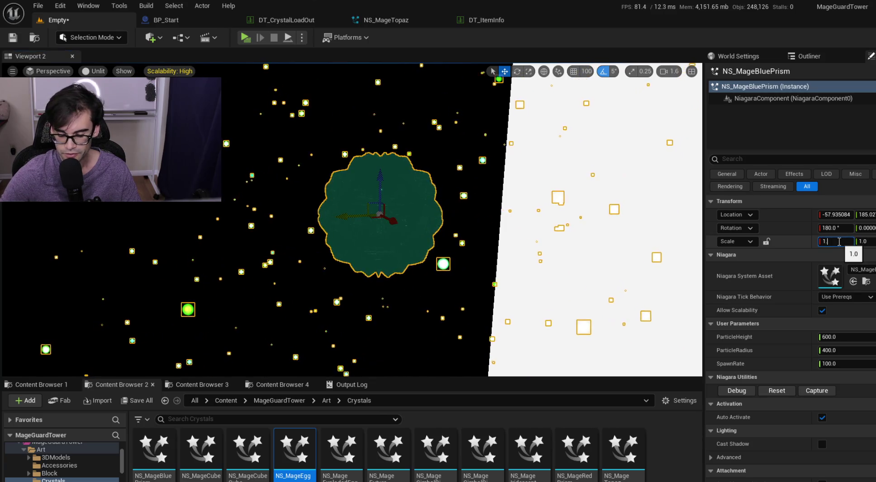
key(Tab)
text(.8)
key(Return)
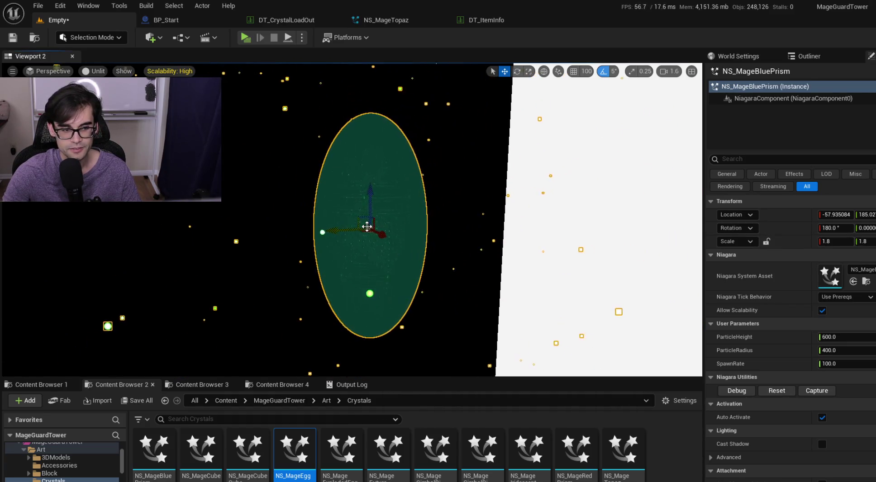
click(202, 18)
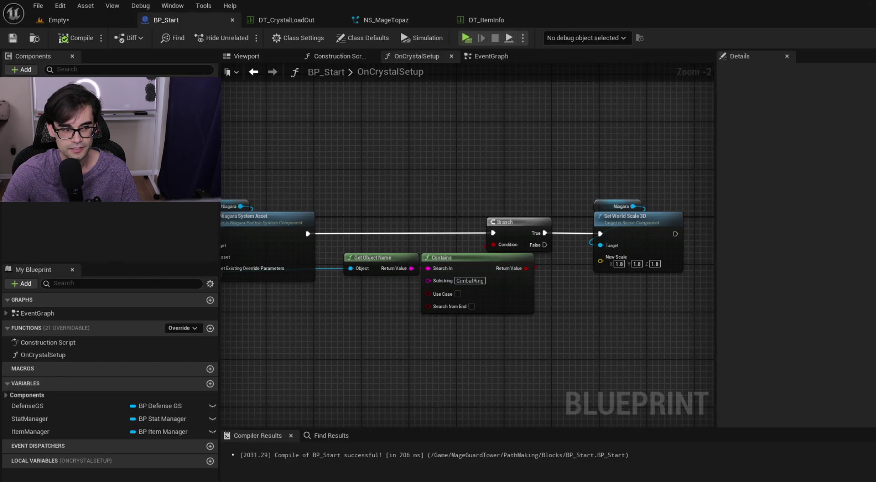
Back in the Empty level, push the crystal effect farther along its Y axis.
click(66, 19)
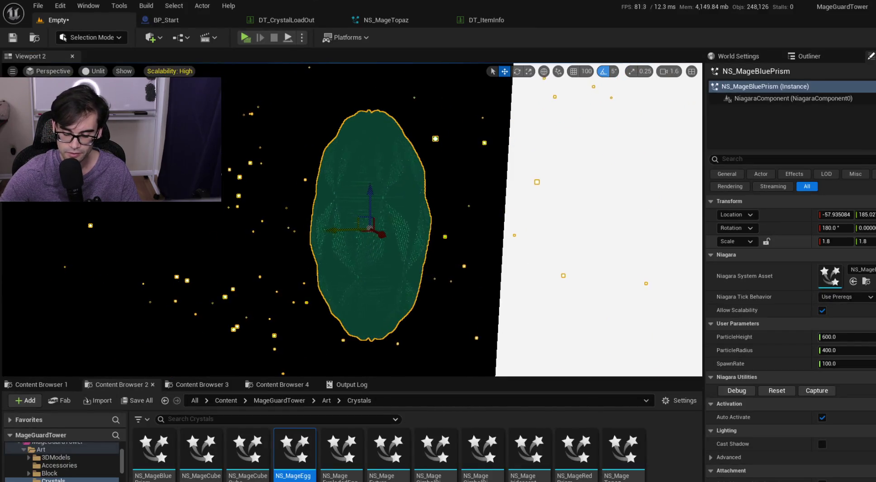
mouse_move(345, 233)
mouse_down()
mouse_move(645, 235)
mouse_move(273, 230)
mouse_move(345, 236)
mouse_up()
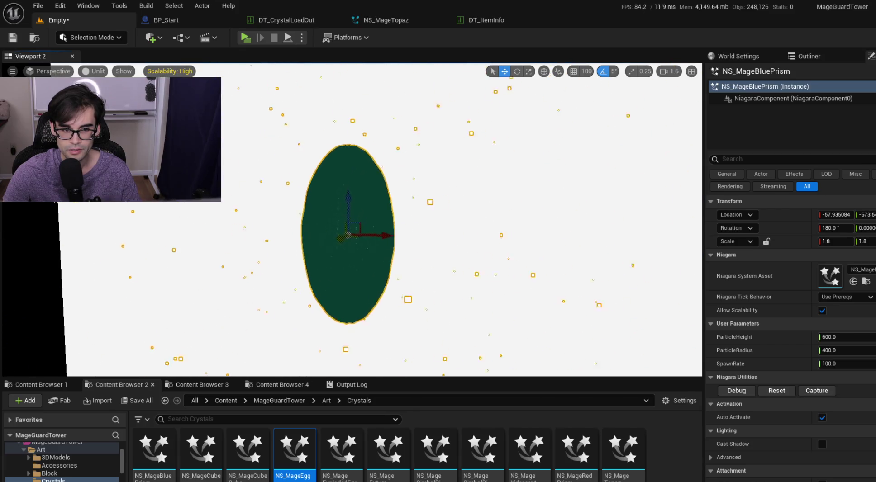
scroll(486, 252, up, 2)
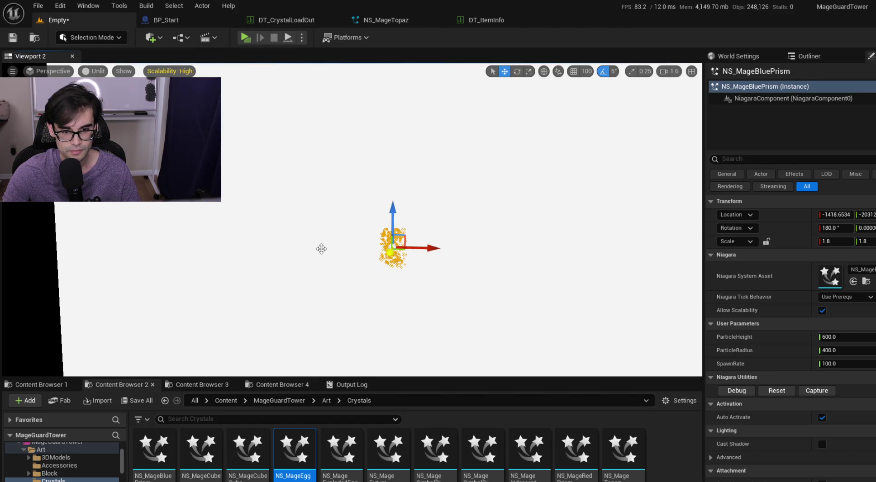
mouse_move(313, 247)
mouse_down()
mouse_move(236, 237)
mouse_move(486, 233)
mouse_move(669, 206)
mouse_move(655, 213)
mouse_up()
mouse_move(444, 216)
mouse_down()
mouse_move(427, 216)
mouse_move(475, 214)
mouse_up()
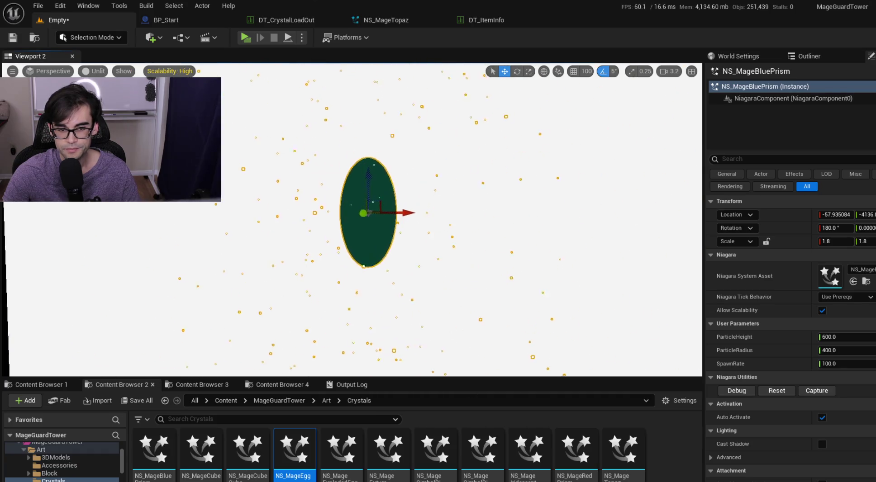
mouse_move(365, 218)
mouse_down()
mouse_move(400, 207)
mouse_move(390, 207)
mouse_up()
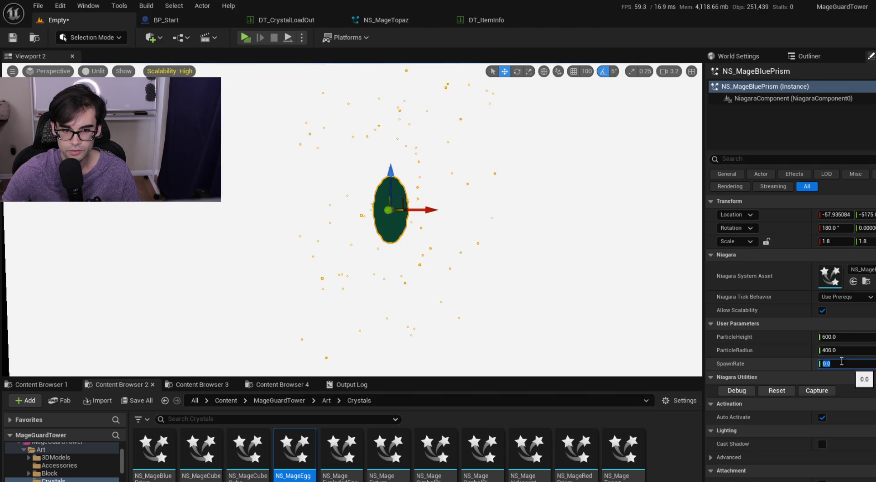
Set the effect's SpawnRate user parameter to 0 and slide it further along Y.
drag(588, 294, 510, 272)
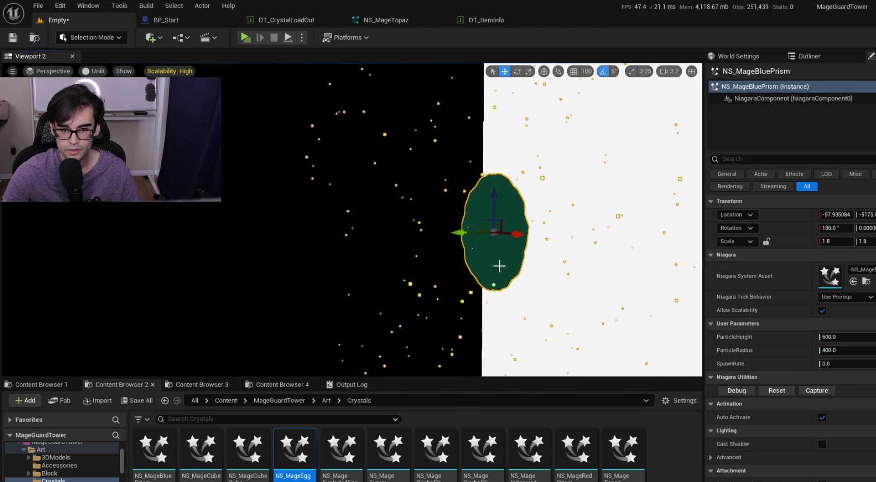
mouse_move(468, 235)
mouse_down()
mouse_move(692, 235)
mouse_move(367, 229)
mouse_move(599, 221)
mouse_up()
double_click(822, 275)
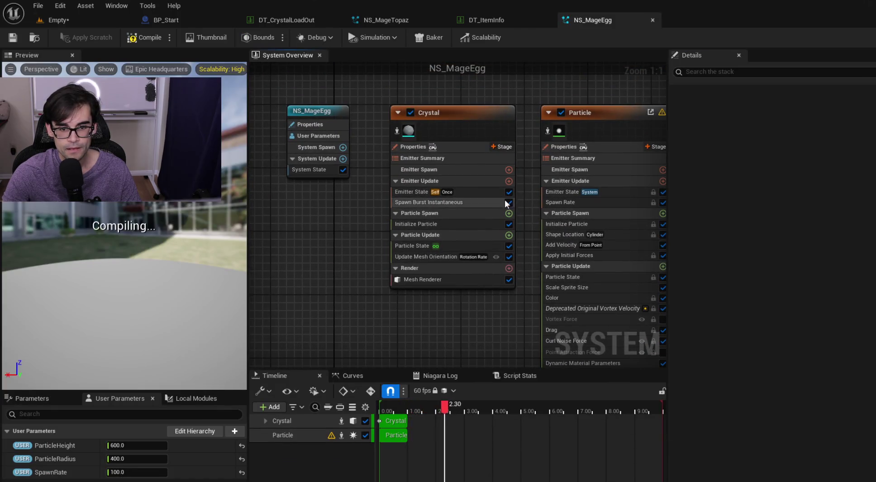
Bind the Particle emitter's Spawn Rate to USER SpawnRate and save NS_MageEgg.
click(526, 207)
drag(50, 472, 771, 126)
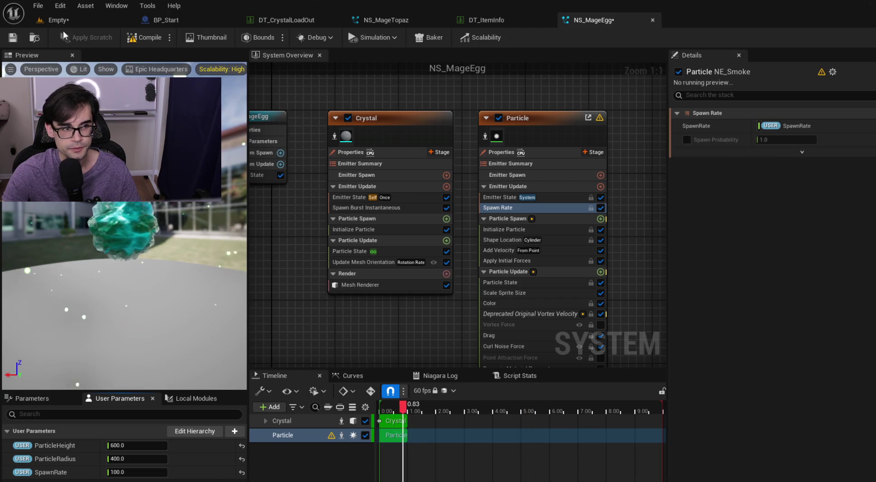
key(ctrl+s)
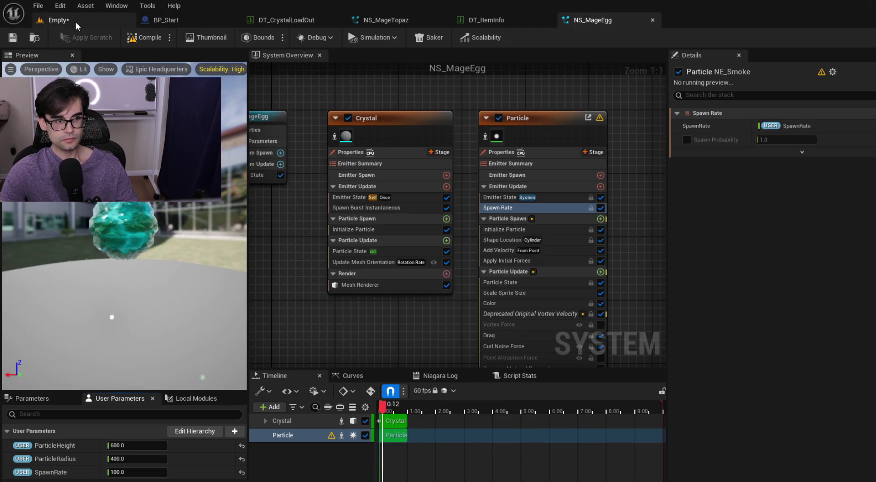
click(75, 19)
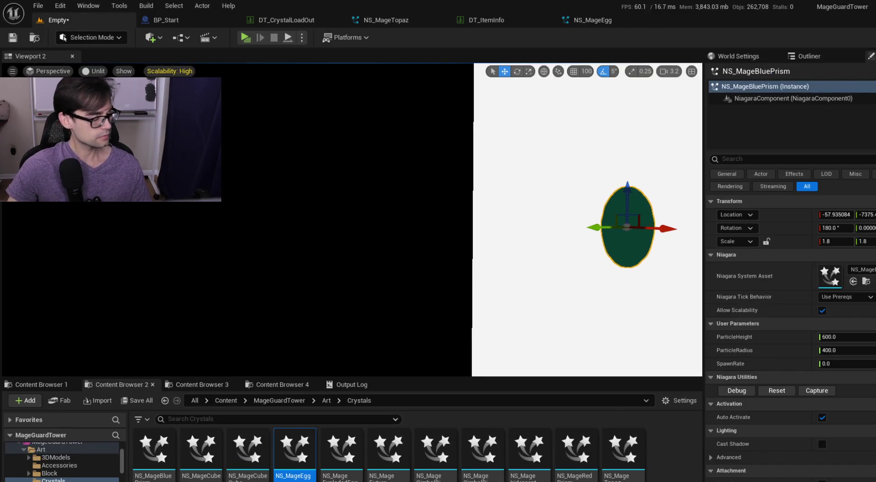
Switch the viewport to Lit shading and reposition the crystal effect along Y.
key(f)
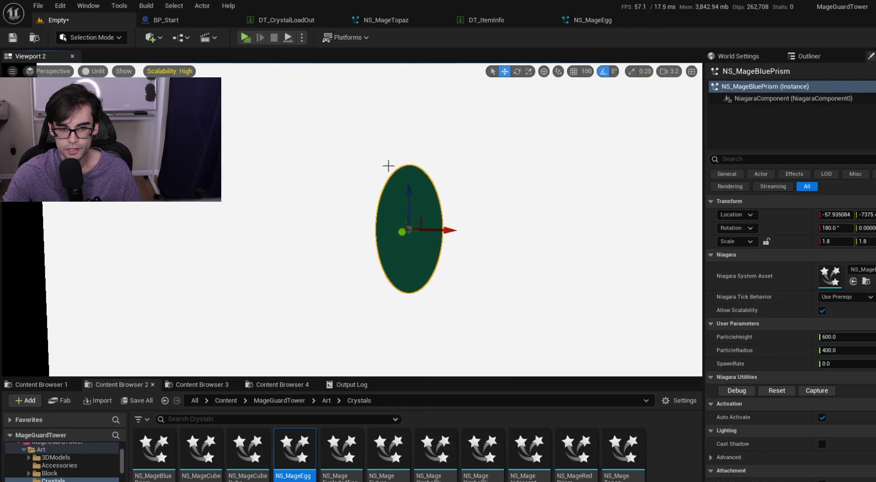
drag(405, 233, 499, 215)
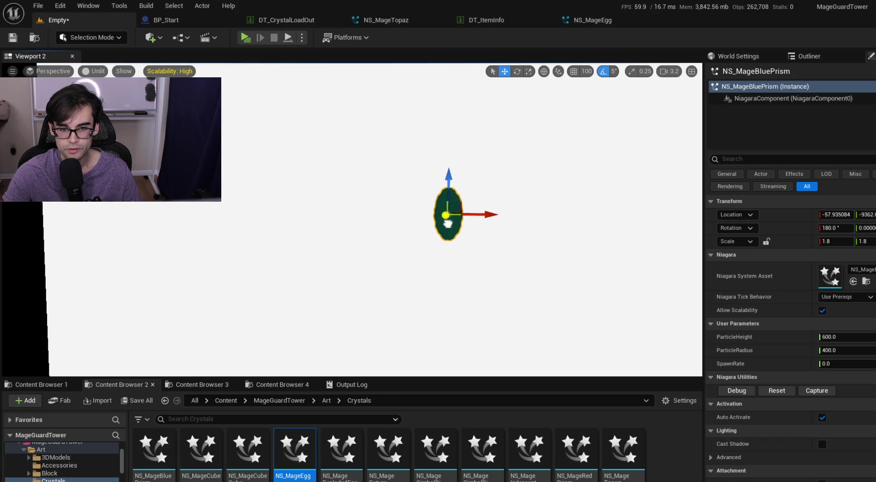
mouse_move(447, 223)
mouse_down()
mouse_move(317, 226)
mouse_move(480, 224)
mouse_up()
click(93, 71)
click(97, 84)
mouse_move(382, 219)
mouse_down()
mouse_move(382, 208)
mouse_move(383, 224)
mouse_move(371, 213)
mouse_move(396, 184)
mouse_up()
drag(349, 215, 688, 212)
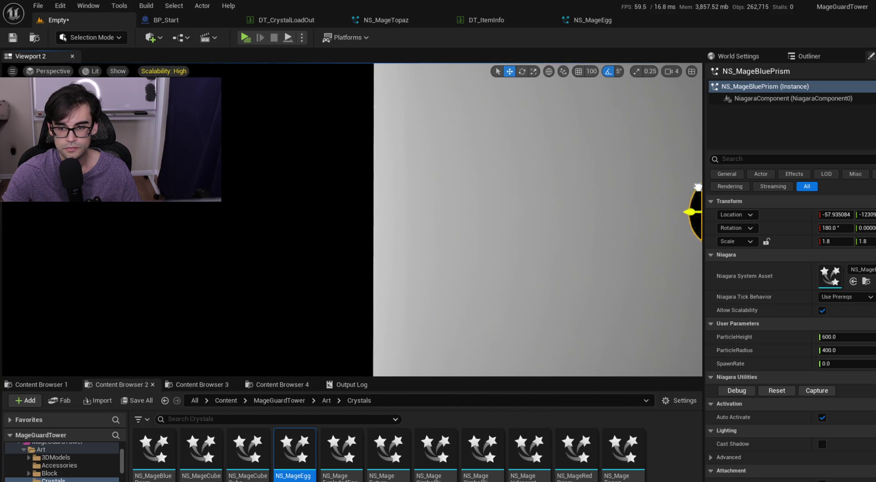
drag(578, 193, 498, 213)
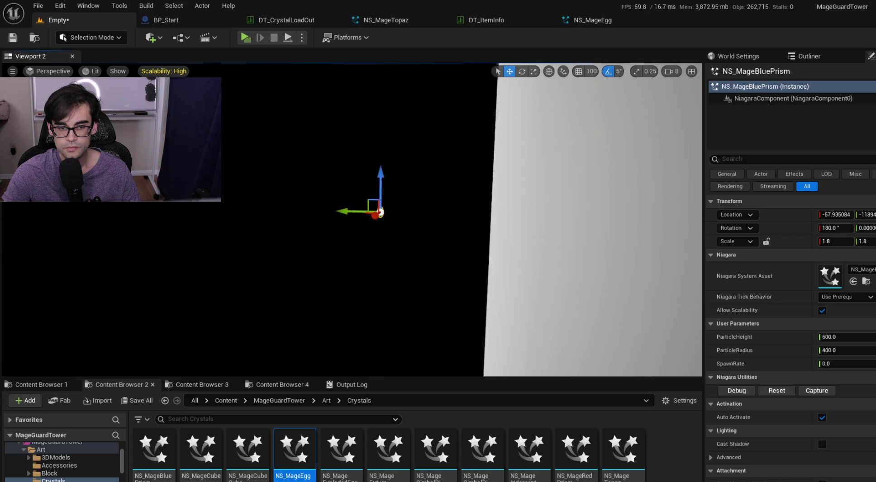
drag(518, 210, 421, 213)
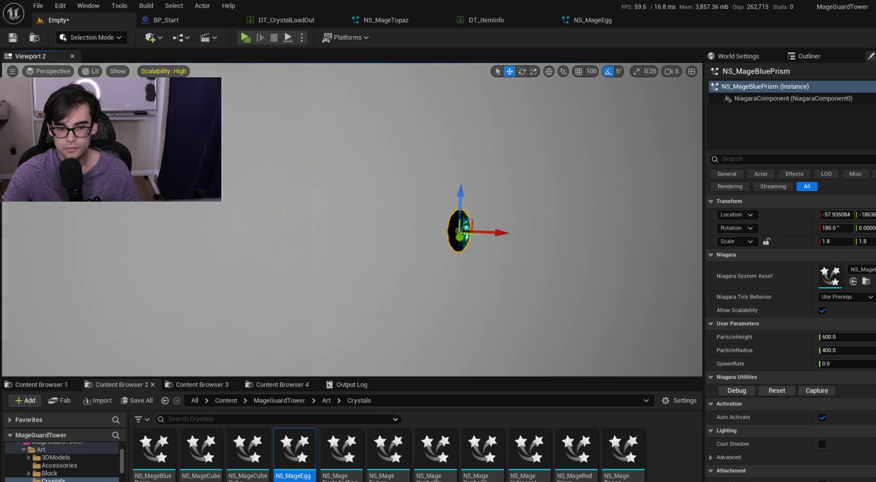
scroll(352, 220, down, 1)
Rotate the DirectionalLight so the teal crystal egg is brightly lit.
click(633, 213)
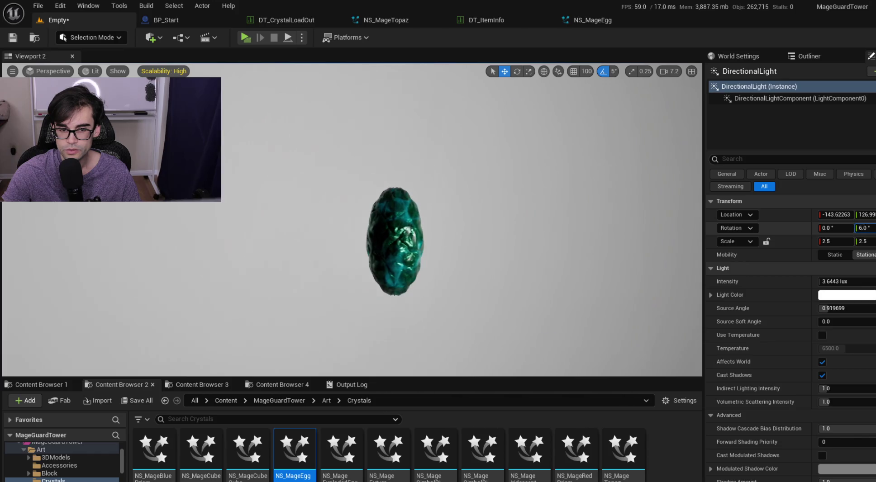
drag(864, 228, 854, 229)
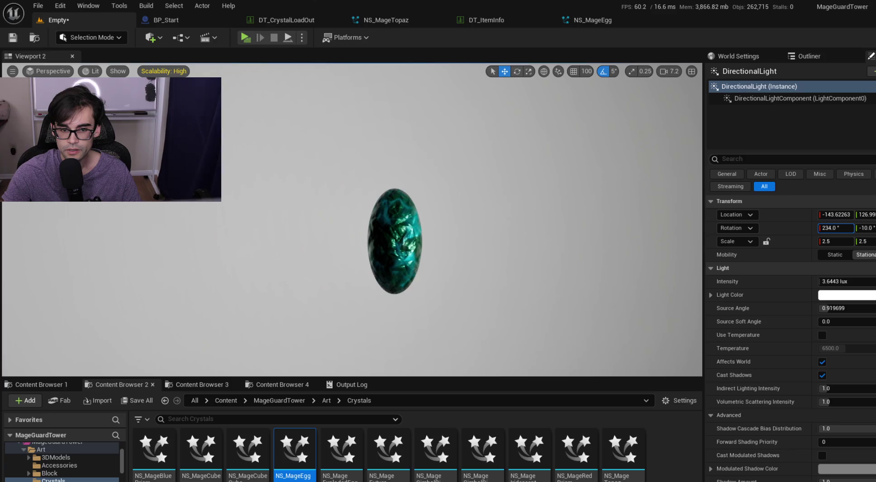
drag(836, 228, 812, 228)
key(f)
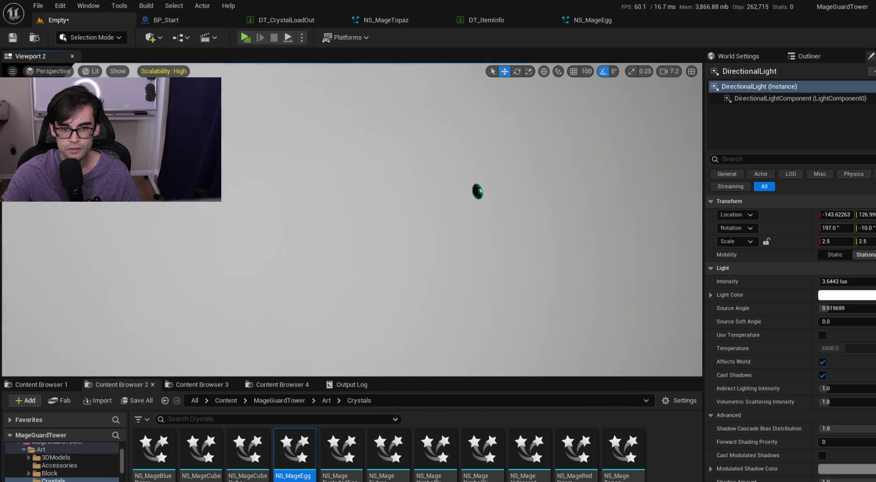
mouse_move(362, 272)
mouse_down()
mouse_move(352, 245)
mouse_move(289, 176)
mouse_up()
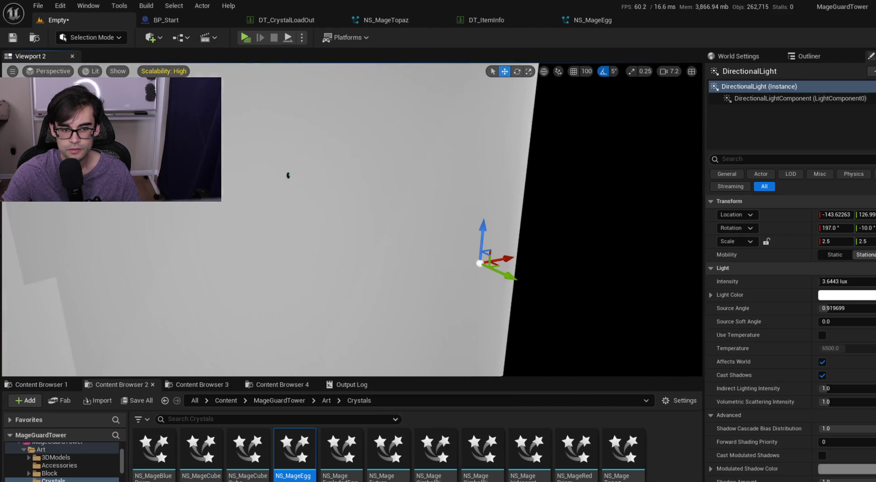
key(e)
mouse_move(475, 209)
mouse_down()
mouse_move(486, 209)
mouse_move(466, 212)
mouse_move(510, 220)
mouse_move(518, 235)
mouse_move(525, 224)
mouse_up()
drag(497, 285, 525, 256)
mouse_move(473, 246)
mouse_down()
mouse_move(534, 258)
mouse_move(566, 278)
mouse_move(519, 300)
mouse_up()
Move the camera in close so the crystal fills the view against white.
mouse_move(497, 271)
mouse_down()
mouse_move(430, 272)
mouse_move(448, 244)
mouse_up()
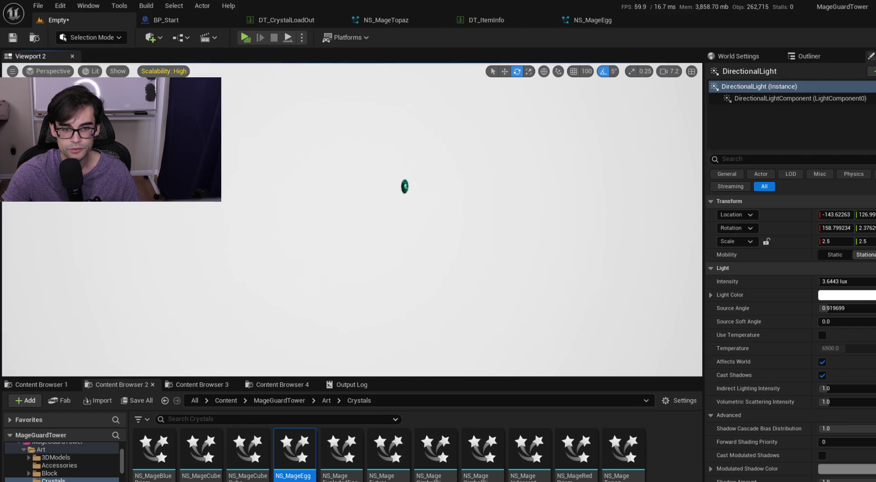
drag(448, 245, 448, 208)
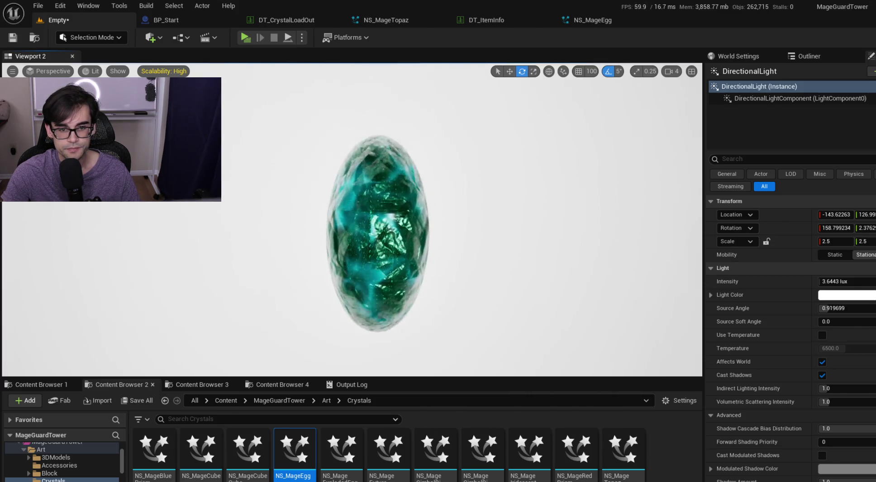
scroll(378, 221, down, 2)
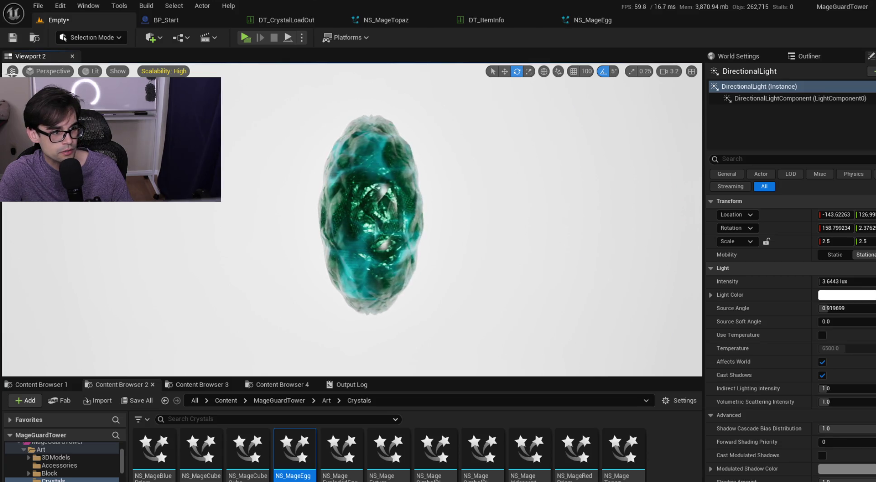
click(12, 71)
mouse_move(99, 298)
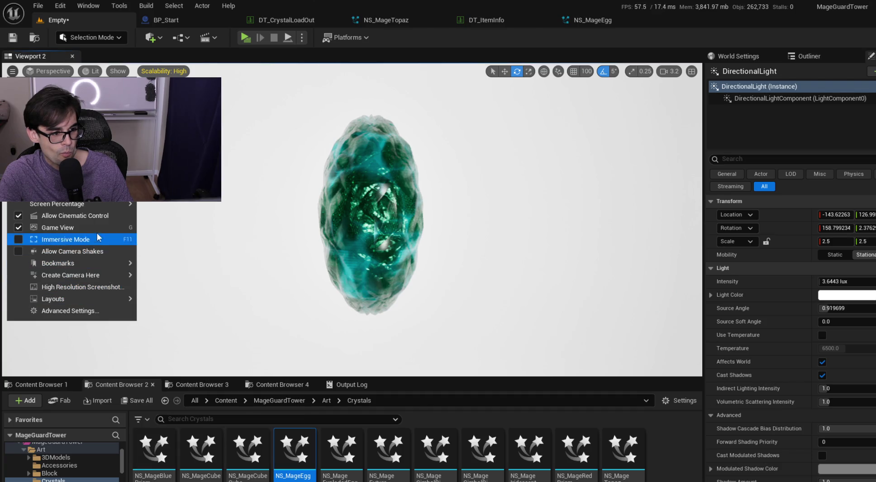
Capture HighresScreenshot00011.png of the teal egg, then open HighresScreenshot00010.png to compare.
click(89, 286)
mouse_move(447, 189)
mouse_down()
mouse_move(714, 330)
mouse_move(716, 347)
mouse_up()
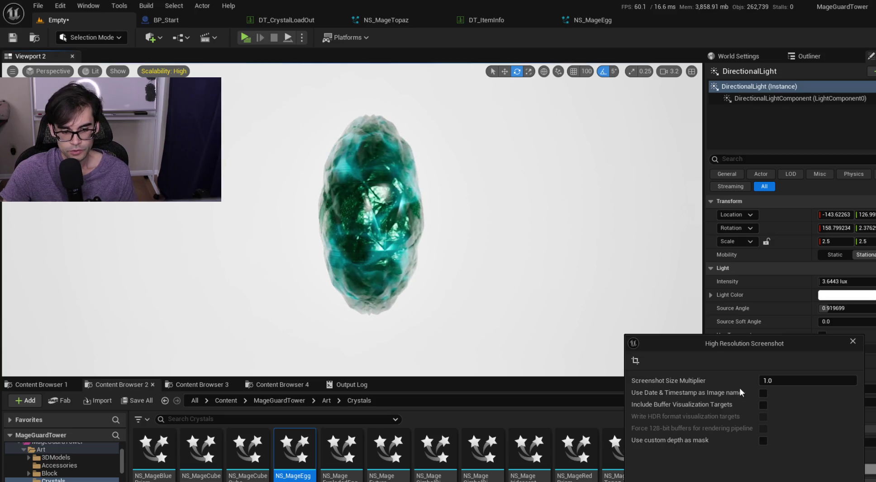
click(784, 464)
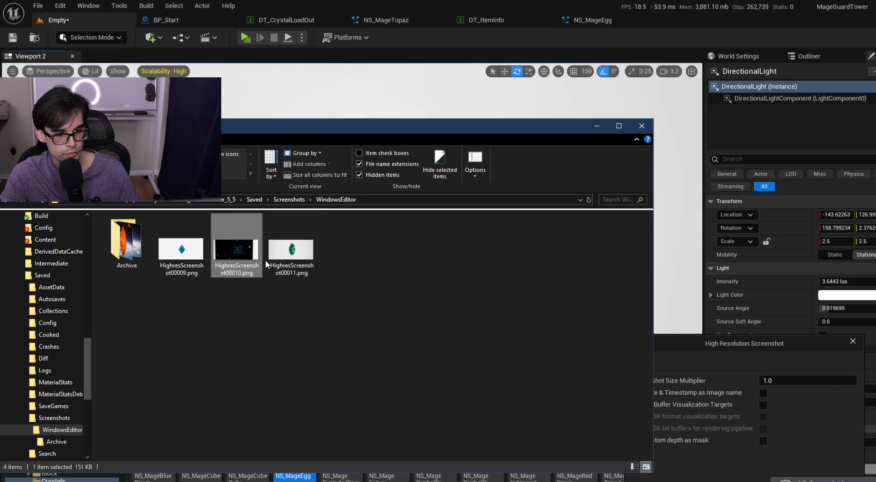
click(267, 265)
double_click(237, 253)
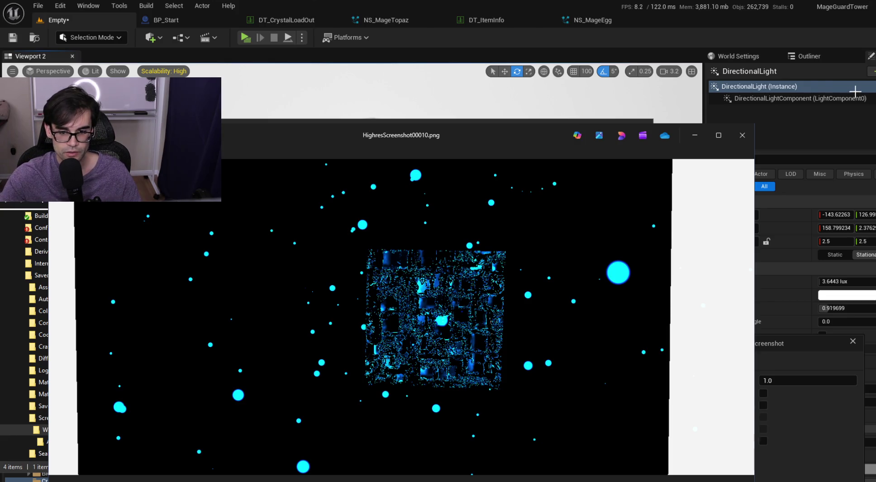
Delete HighresScreenshot00009.png and HighresScreenshot00010.png, keeping 00011, and close the folder.
click(740, 135)
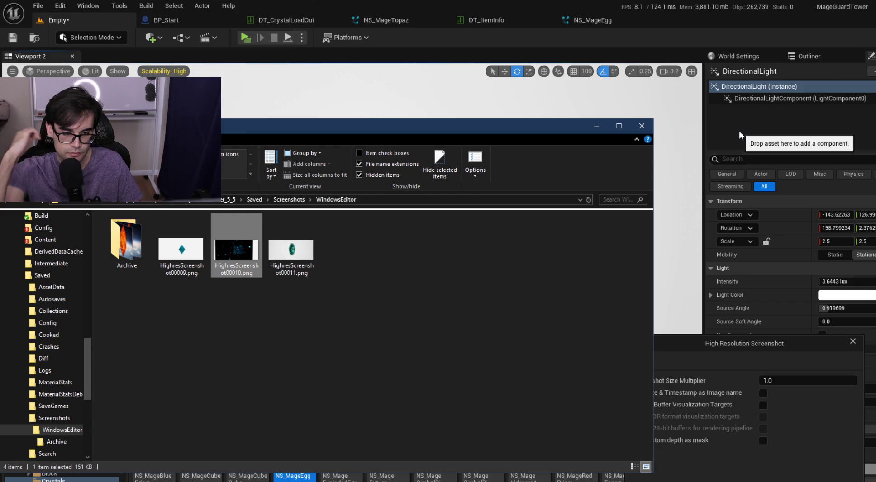
right_click(195, 254)
click(236, 479)
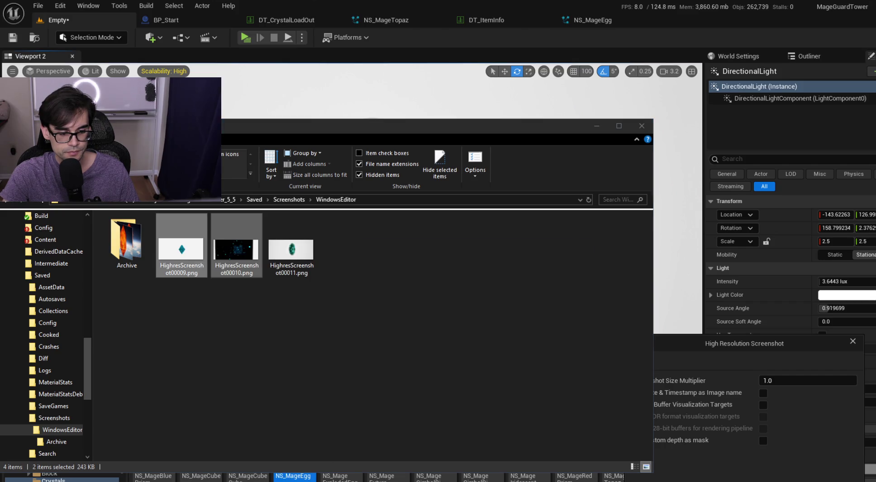
click(507, 281)
click(641, 126)
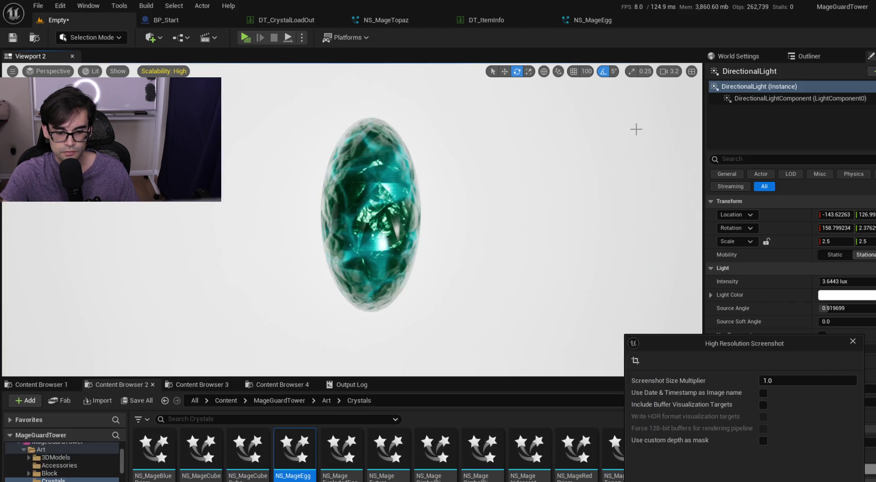
Assign NS_MageBluePrism as the level effect actor's Niagara System Asset.
mouse_move(790, 342)
mouse_down()
mouse_move(791, 354)
mouse_move(788, 342)
mouse_up()
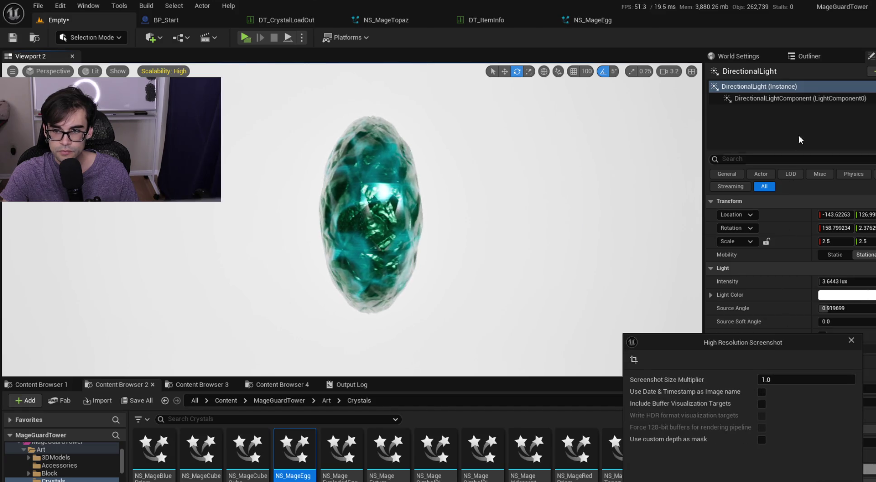
click(809, 57)
click(783, 119)
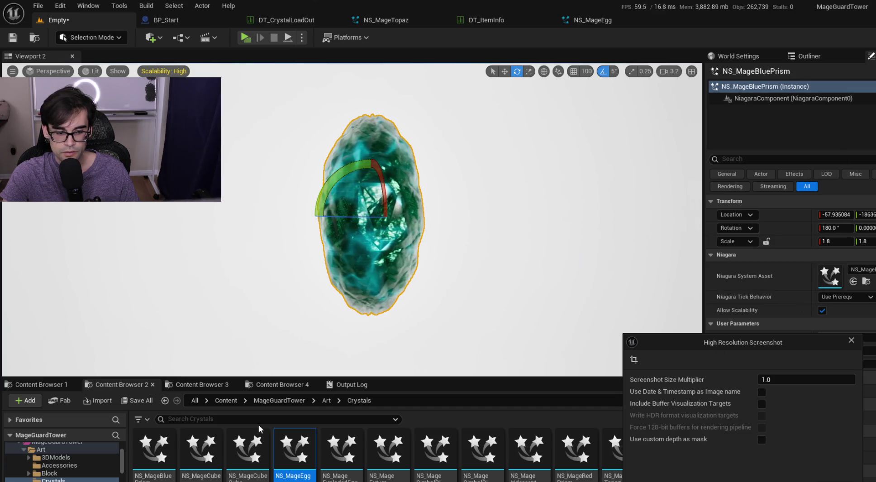
drag(148, 460, 632, 310)
drag(832, 277, 833, 276)
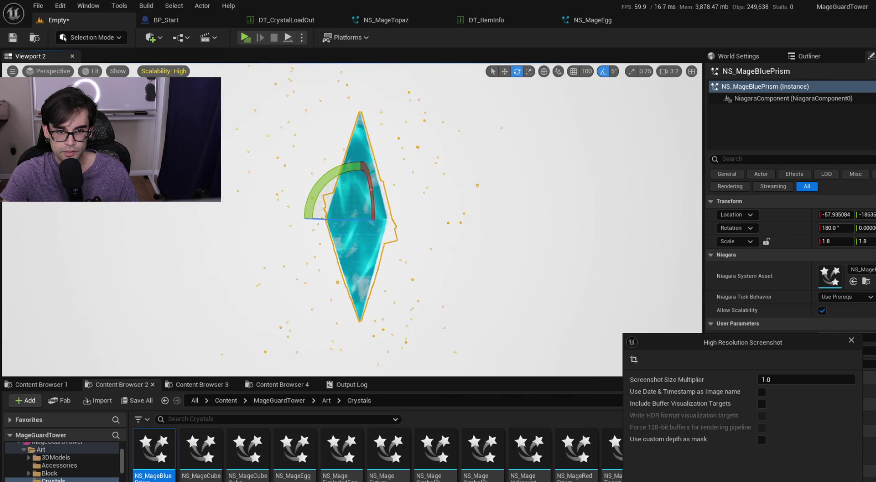
Resize and move the High Resolution Screenshot window away from the Details panel.
drag(733, 335, 644, 328)
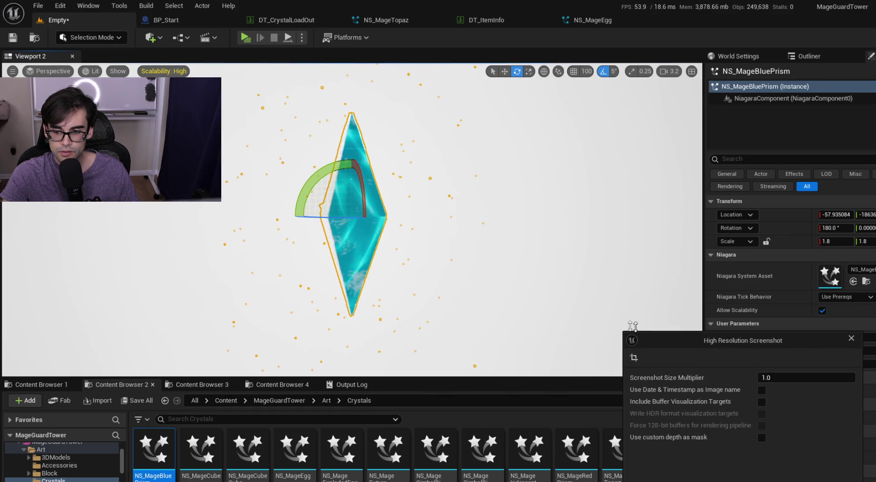
drag(716, 330, 564, 305)
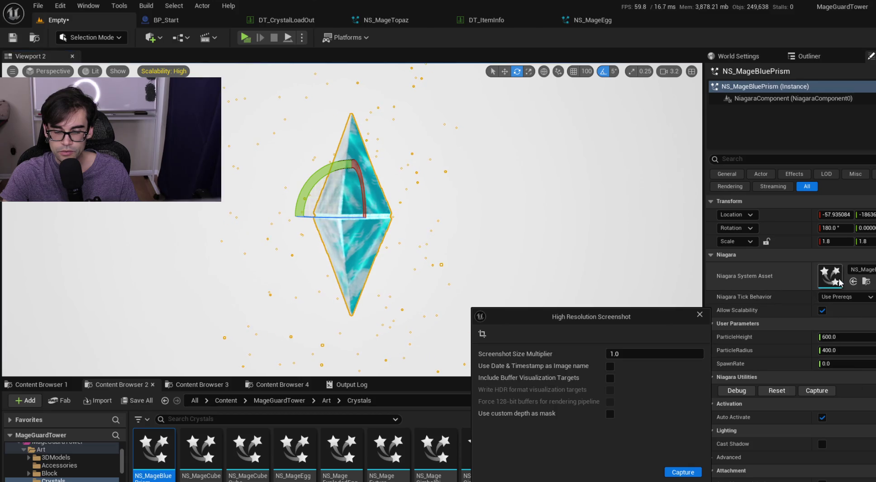
key(ctrl+e)
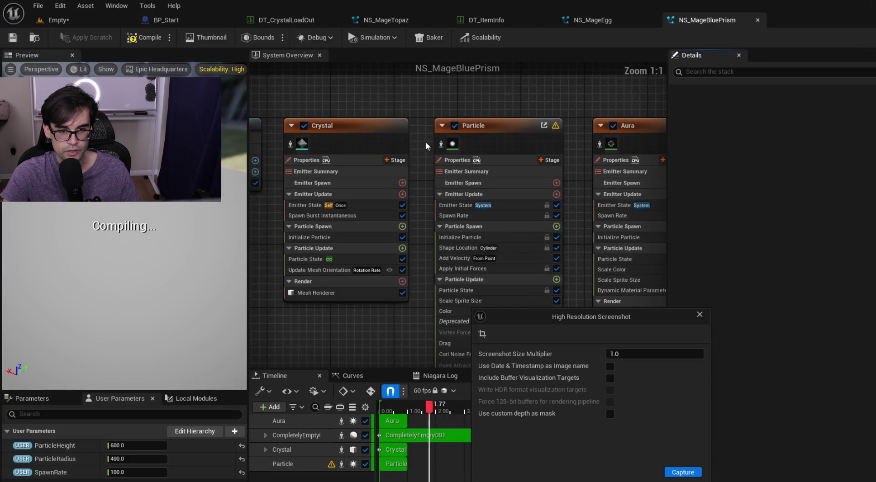
Bind NS_MageBluePrism's Particle Spawn Rate to the SpawnRate user parameter, save, and return to the level.
click(699, 314)
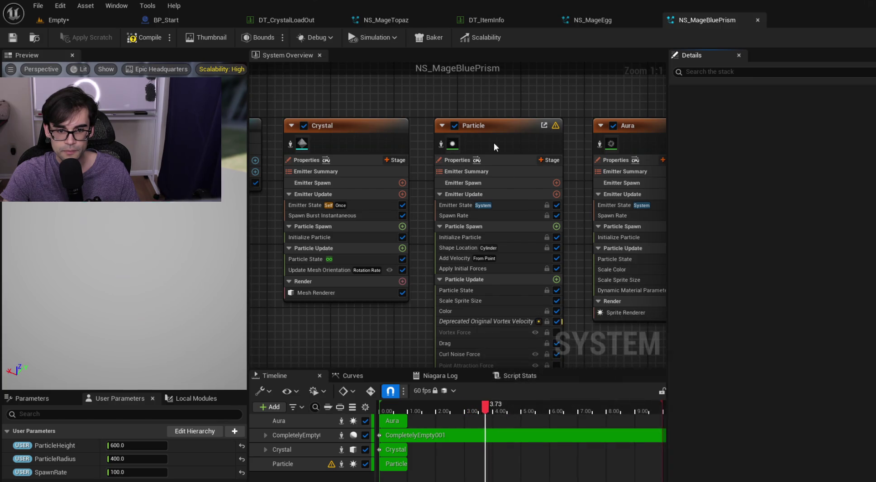
click(505, 216)
mouse_move(51, 472)
mouse_down()
mouse_move(679, 190)
mouse_move(753, 129)
mouse_up()
drag(822, 127, 822, 128)
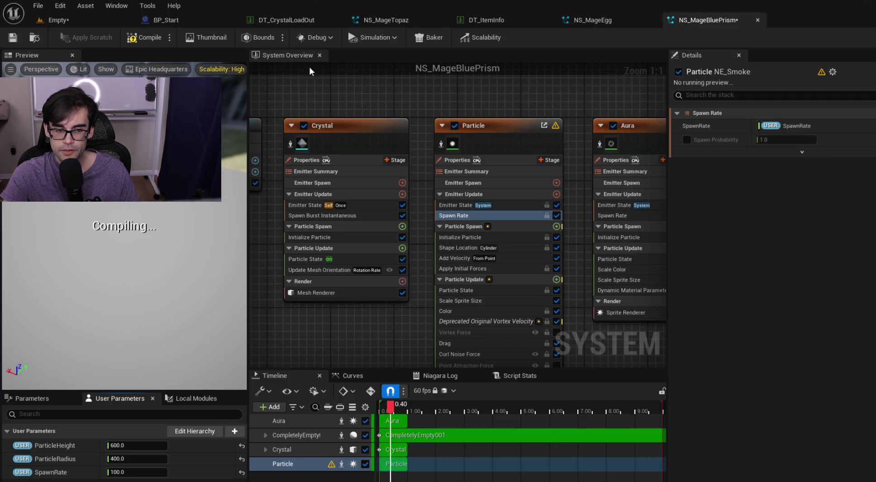
click(14, 38)
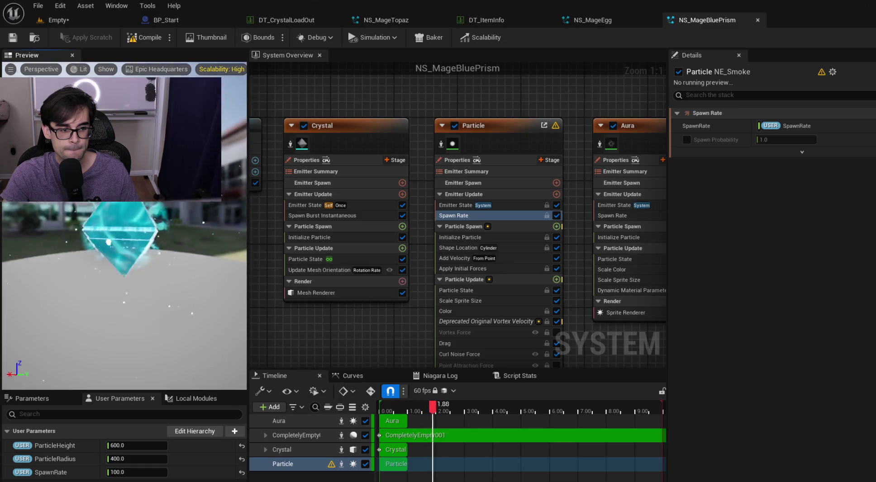
click(66, 19)
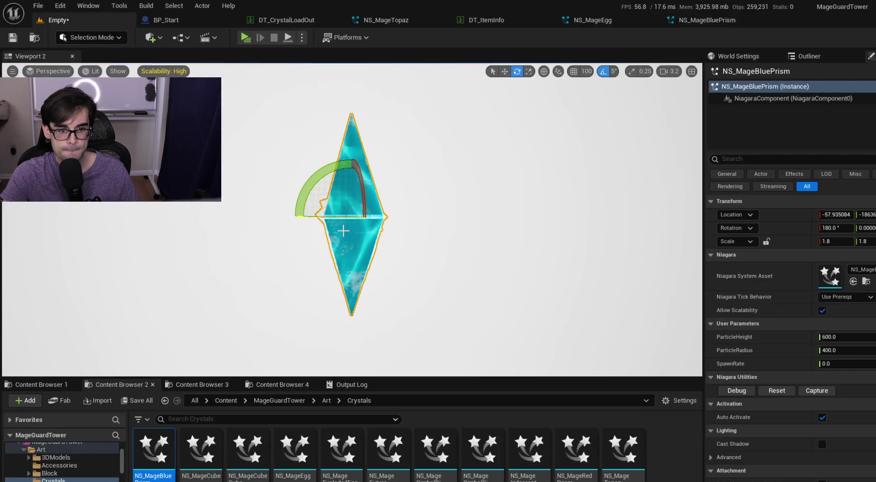
Select the background Plane, switch to Game View, and bring up the High Resolution Screenshot settings.
click(468, 208)
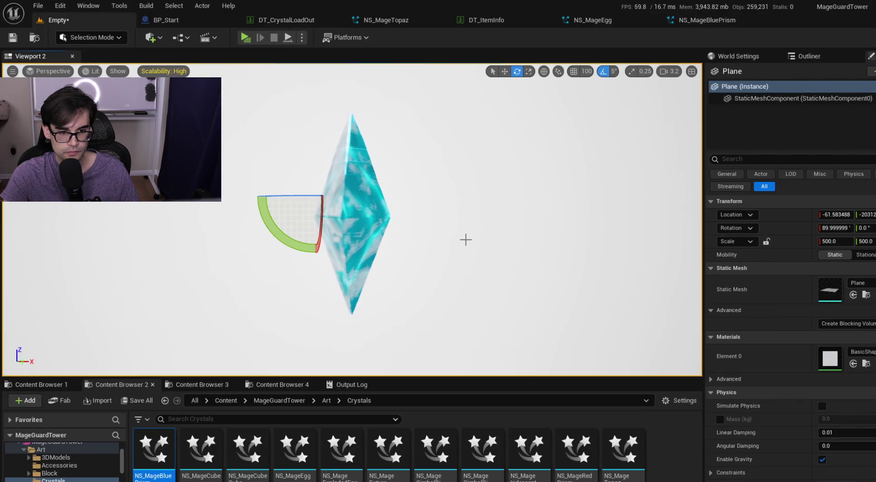
key(g)
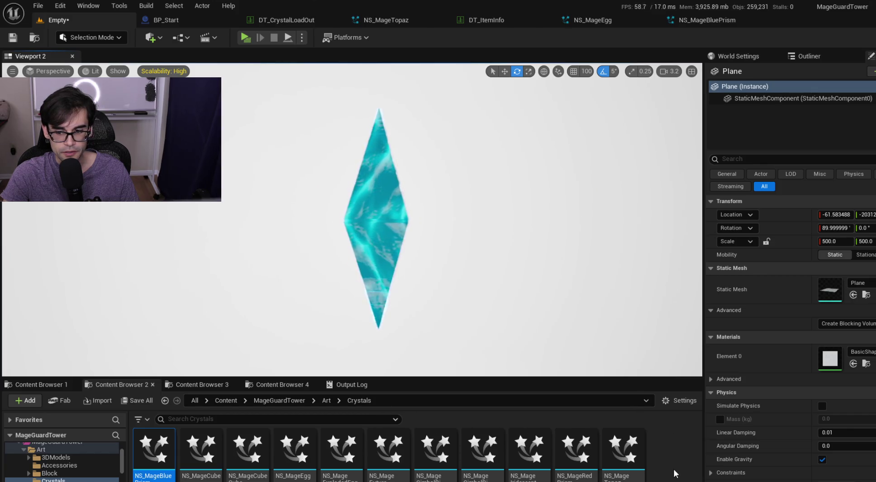
click(12, 71)
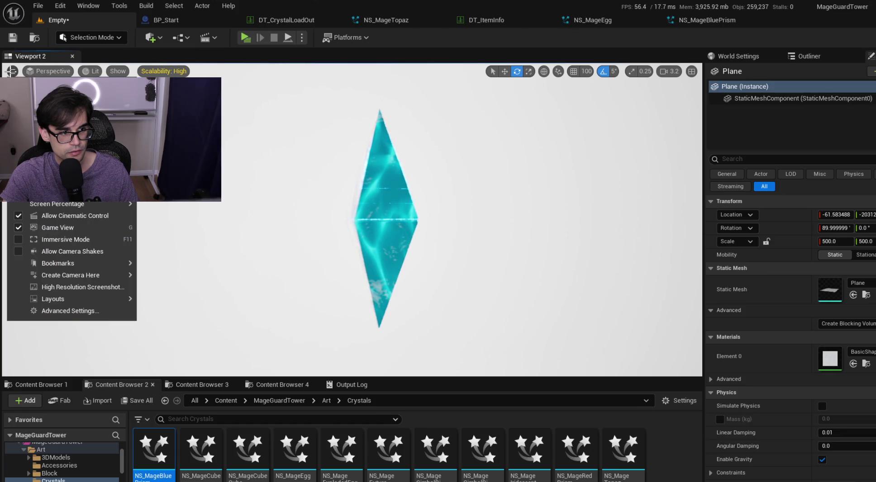
click(73, 287)
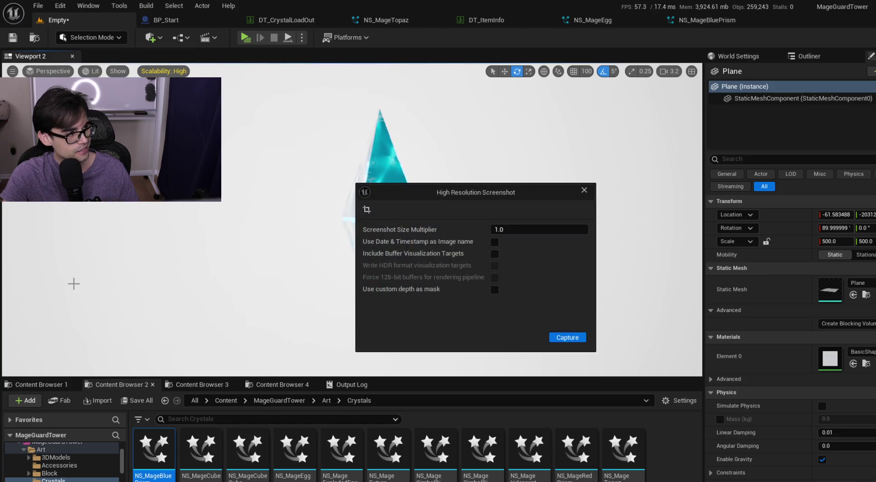
mouse_move(491, 195)
mouse_down()
mouse_move(701, 312)
mouse_move(746, 349)
mouse_up()
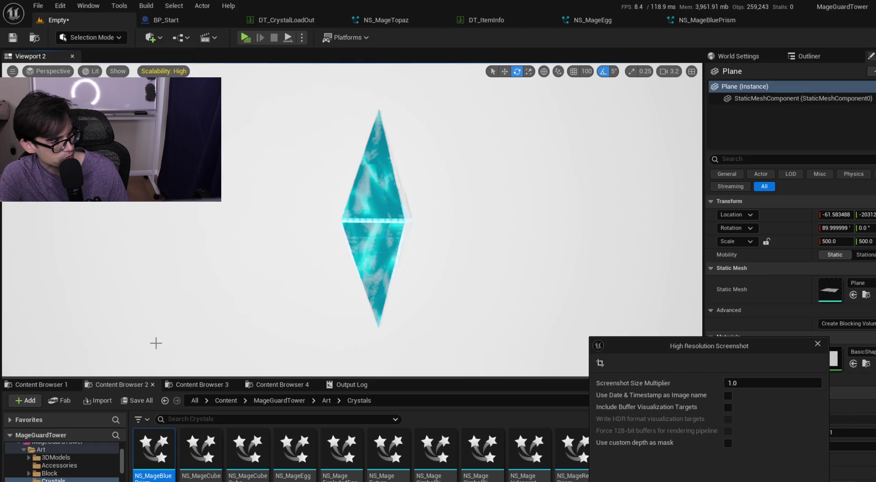
Check HighresScreenshot00012.png in MageGuardTower_5_5 > Saved > Screenshots > WindowsEditor, then minimize Explorer.
key(super+e)
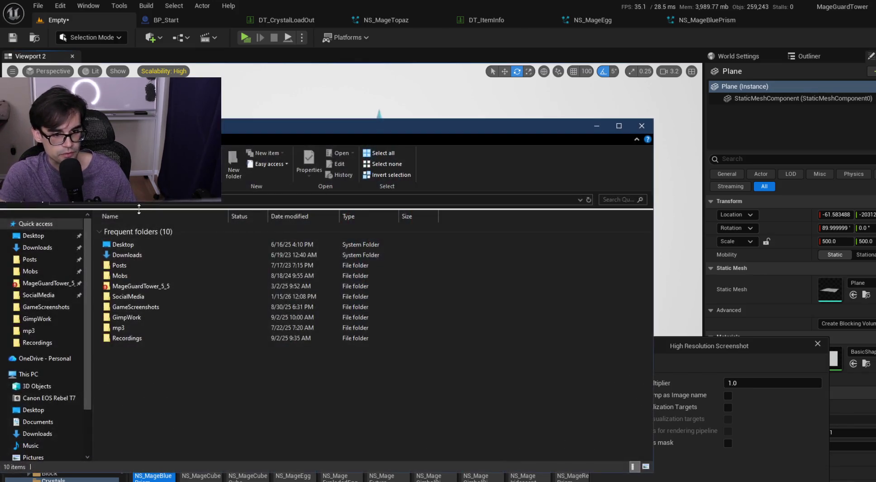
double_click(172, 285)
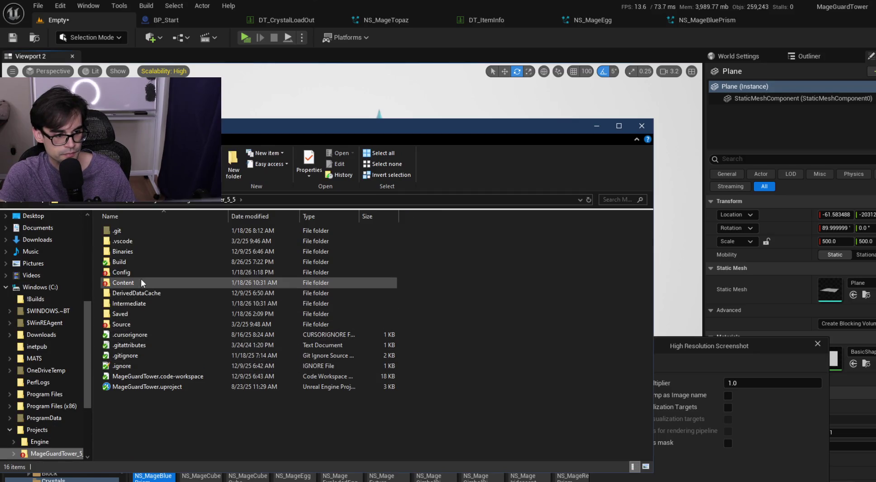
click(134, 318)
double_click(134, 318)
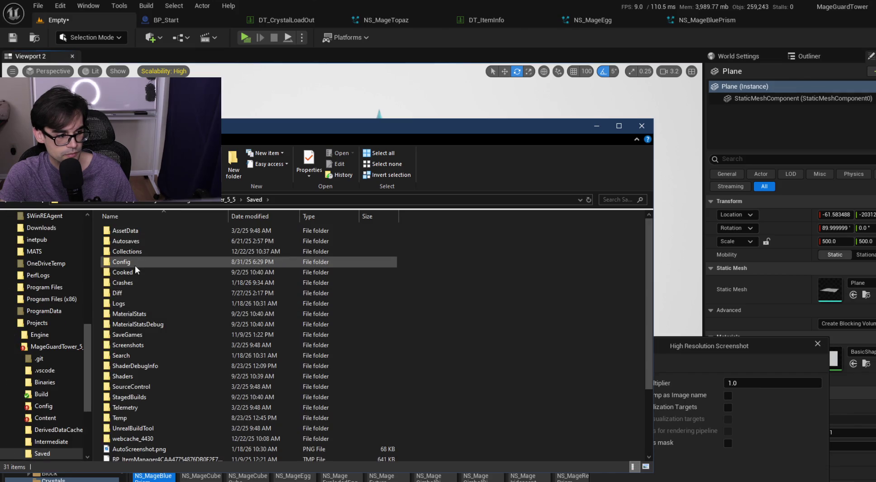
double_click(146, 345)
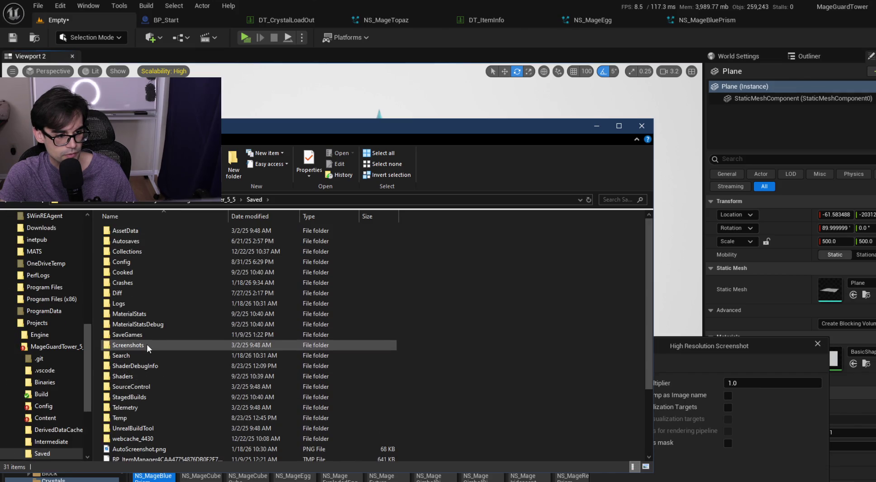
double_click(132, 230)
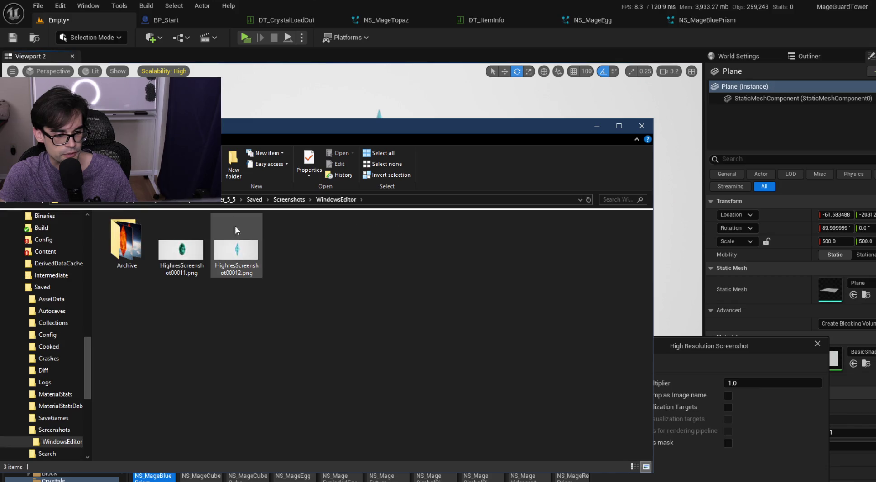
drag(278, 129, 369, 146)
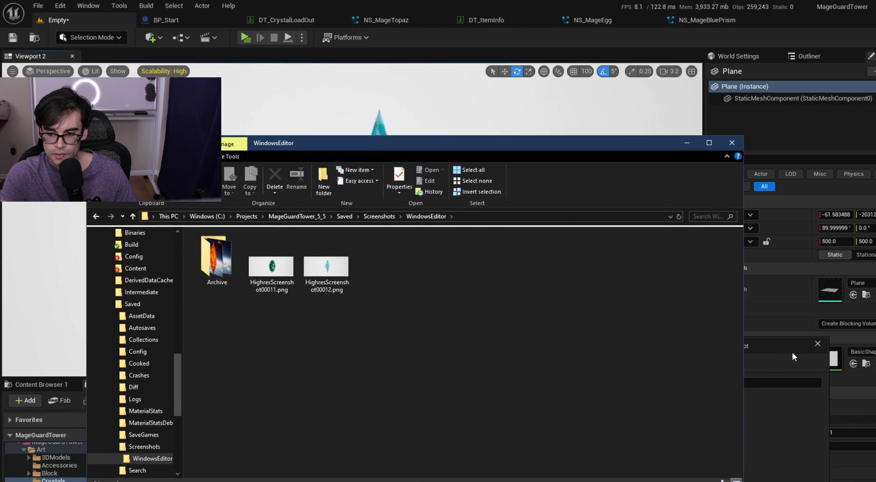
click(686, 144)
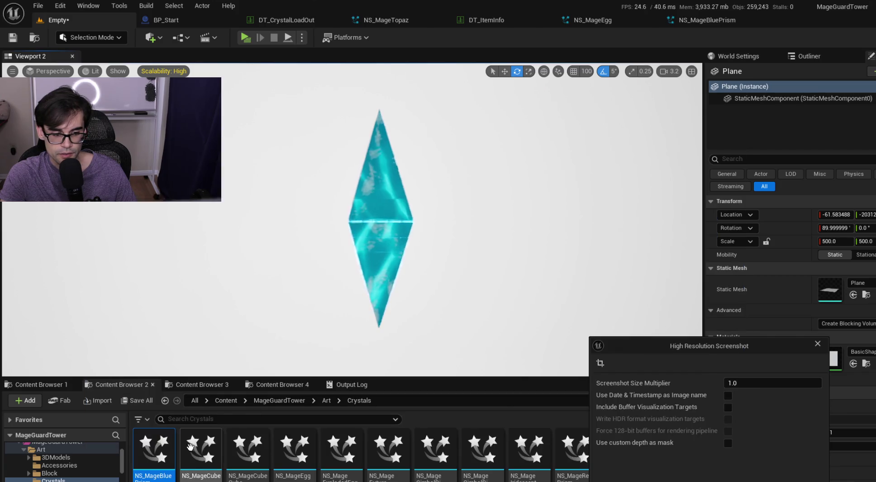
Assign NS_MageCubeCube as the crystal actor's Niagara System Asset and close the screenshot settings.
mouse_move(201, 453)
mouse_down()
mouse_move(226, 407)
mouse_move(803, 240)
mouse_move(805, 267)
mouse_move(704, 301)
mouse_up()
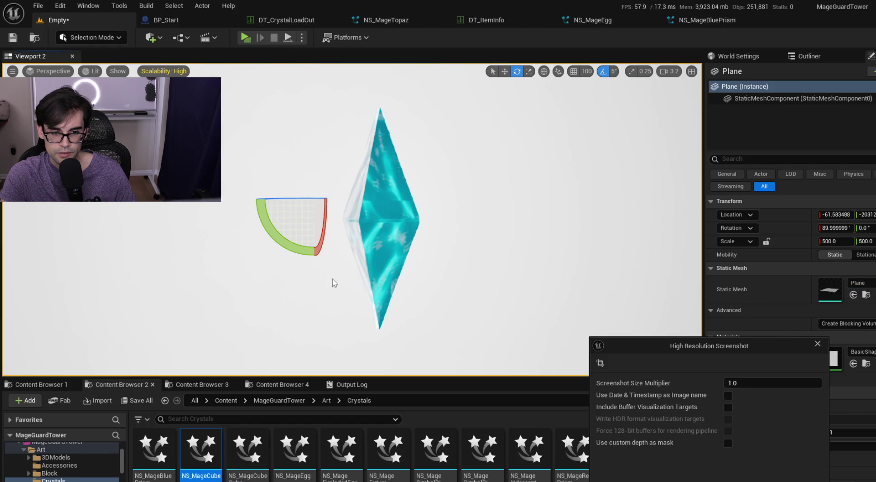
click(383, 221)
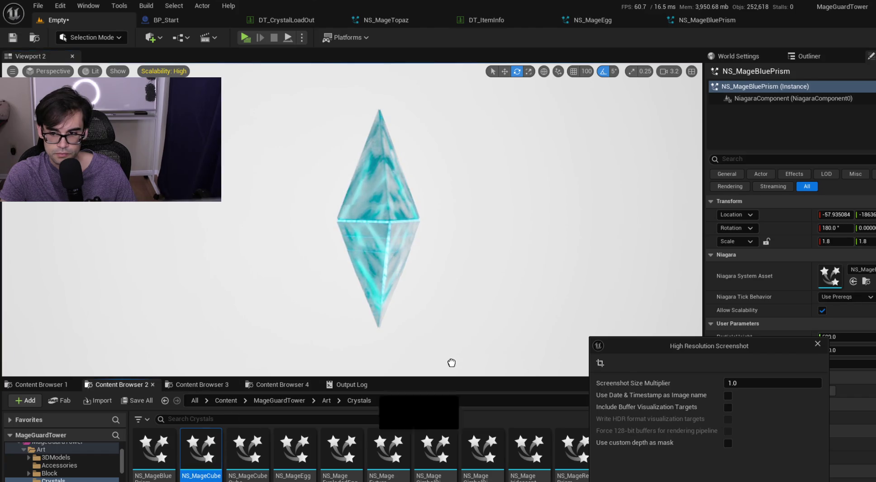
drag(383, 383, 830, 277)
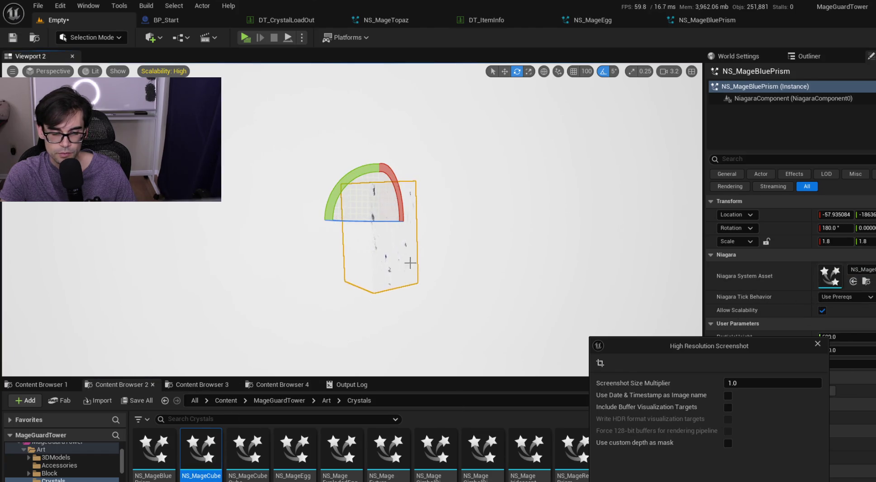
mouse_move(248, 452)
mouse_down()
mouse_move(344, 445)
mouse_move(833, 277)
mouse_up()
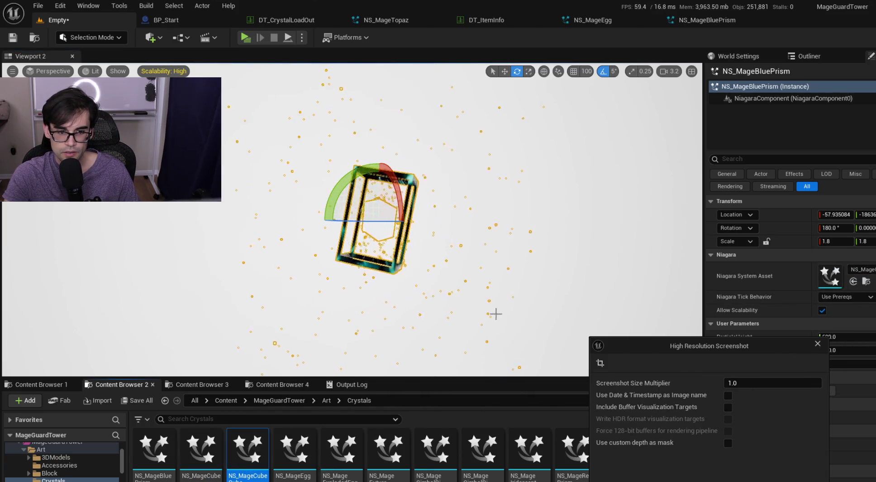
drag(463, 287, 317, 265)
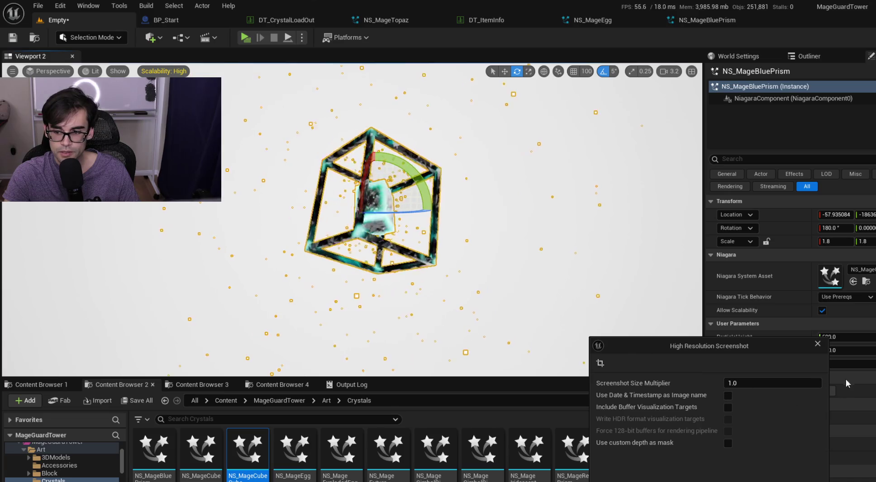
click(817, 344)
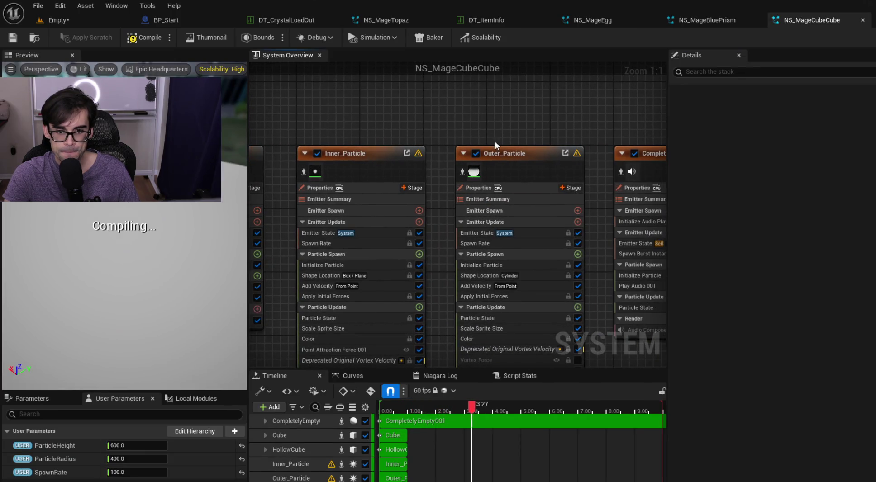
Bind NS_MageCubeCube's Outer_Particle Spawn Rate to the SpawnRate user parameter and save with Ctrl+S.
click(519, 153)
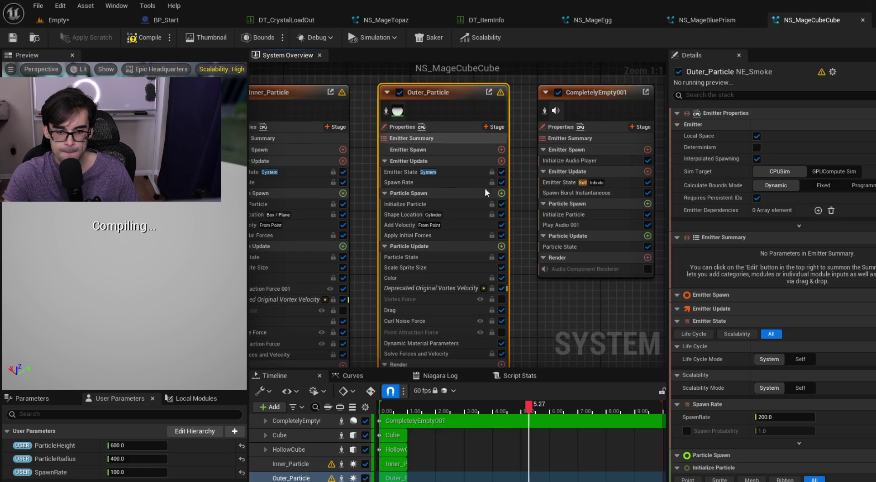
click(448, 206)
click(456, 180)
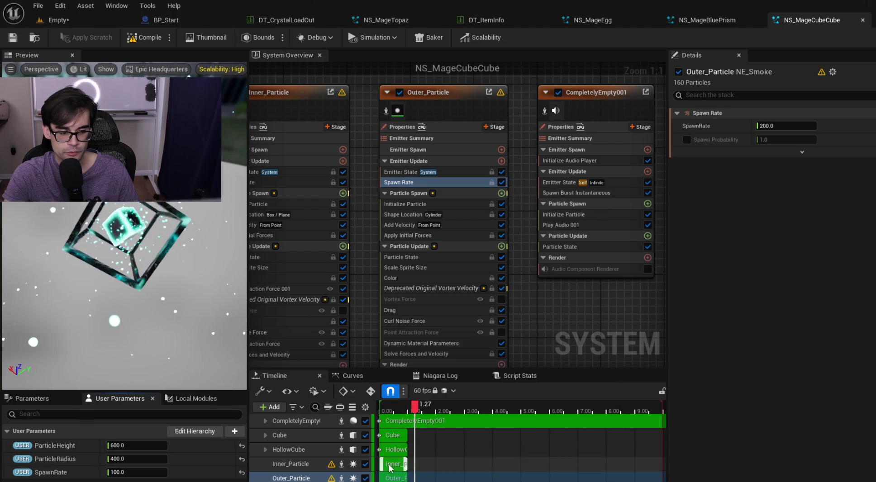
mouse_move(99, 480)
mouse_down()
mouse_move(678, 158)
mouse_move(754, 106)
mouse_move(778, 123)
mouse_up()
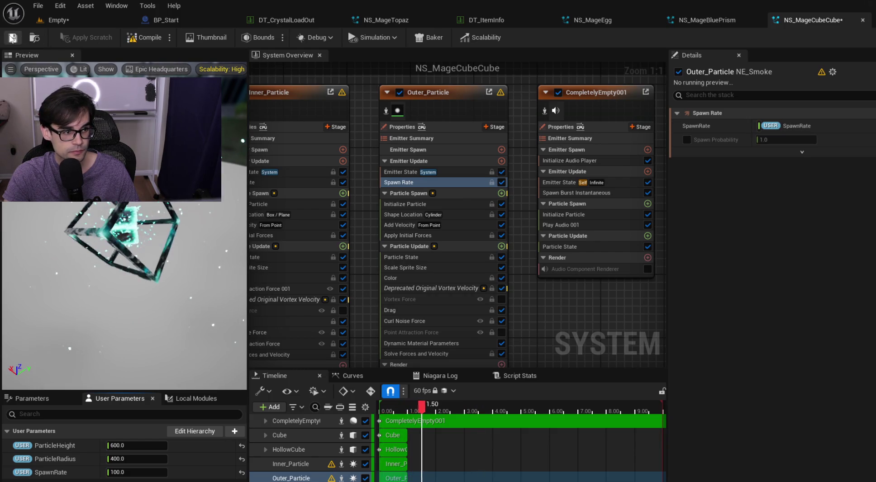
key(ctrl+s)
click(80, 23)
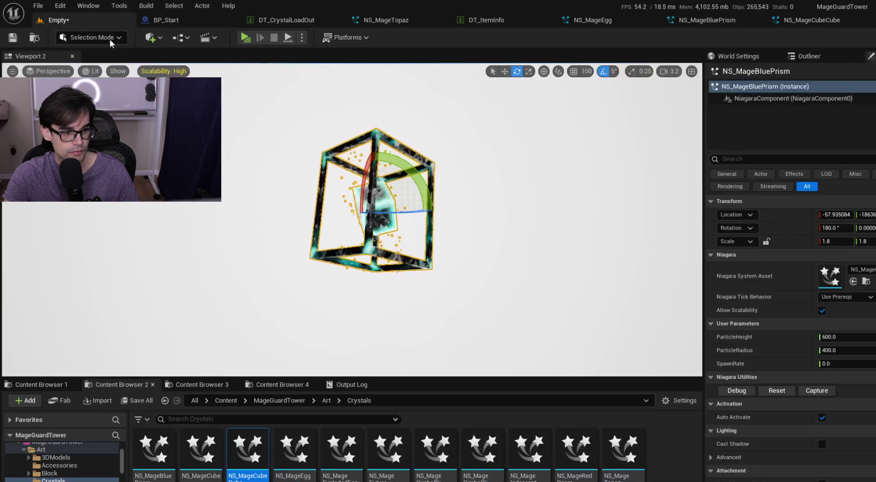
Select the white Plane, switch to Game View, and capture a high-resolution screenshot of the cube.
click(542, 172)
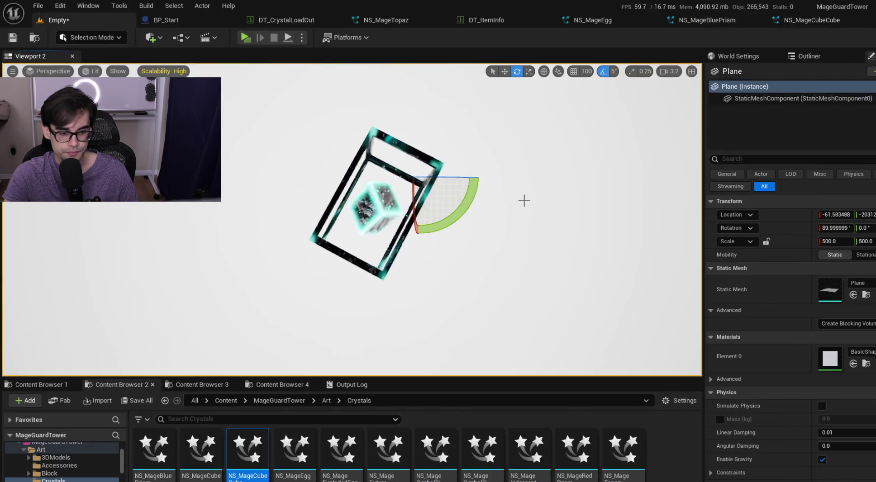
key(g)
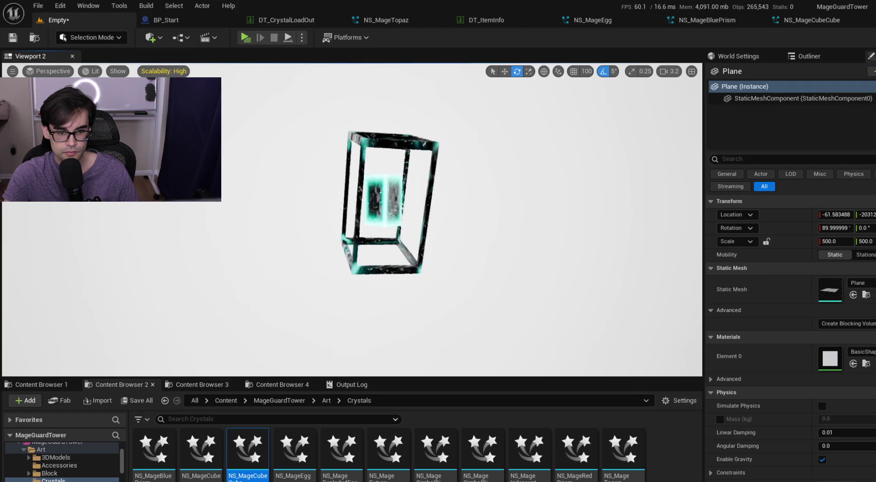
scroll(352, 221, down, 2)
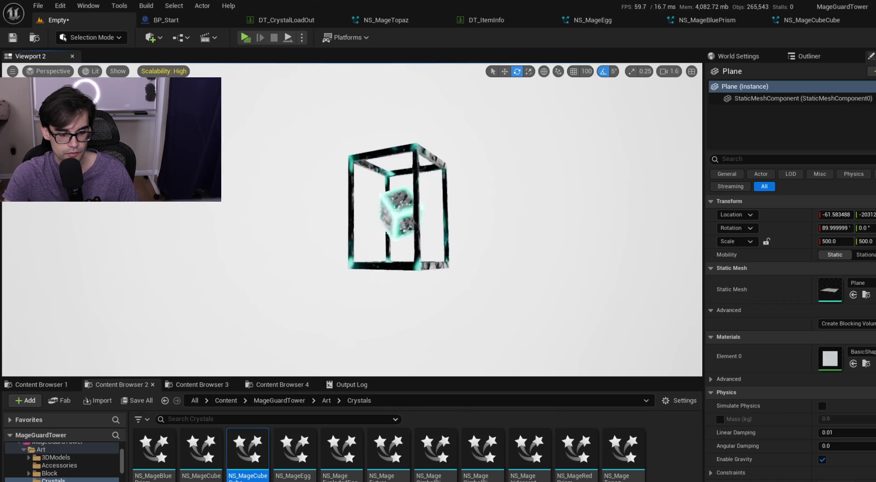
click(13, 71)
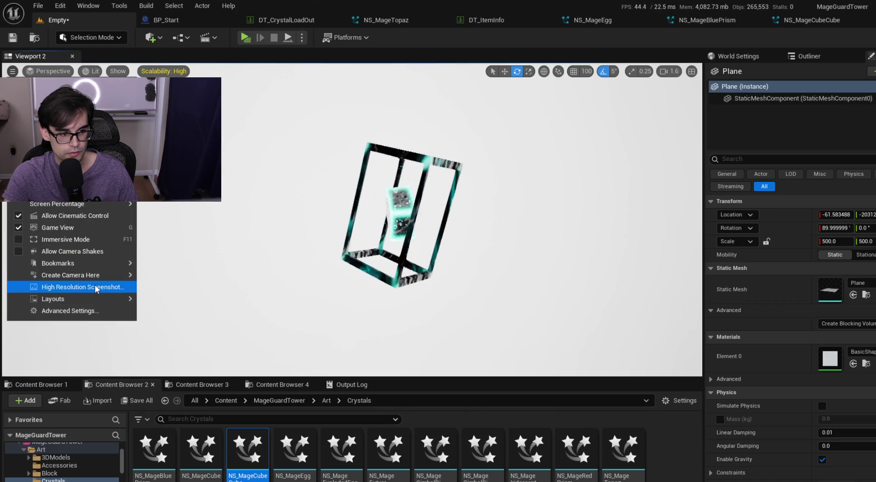
click(73, 287)
click(555, 335)
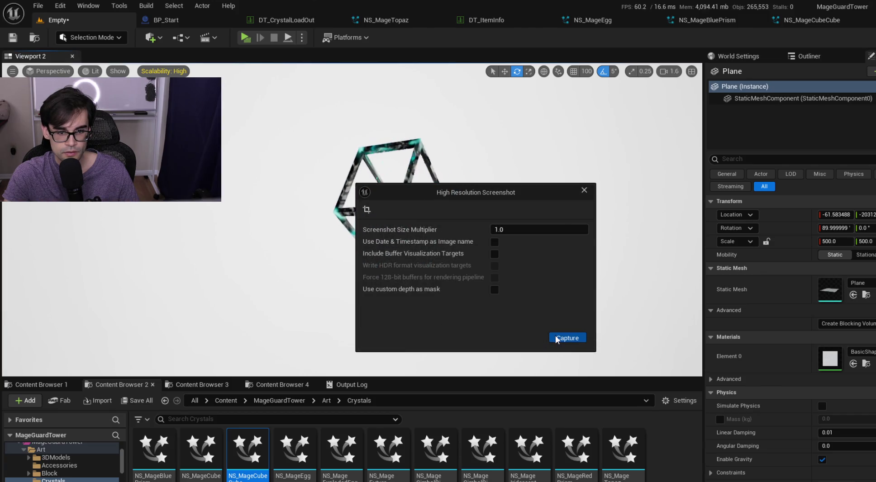
drag(514, 195, 607, 248)
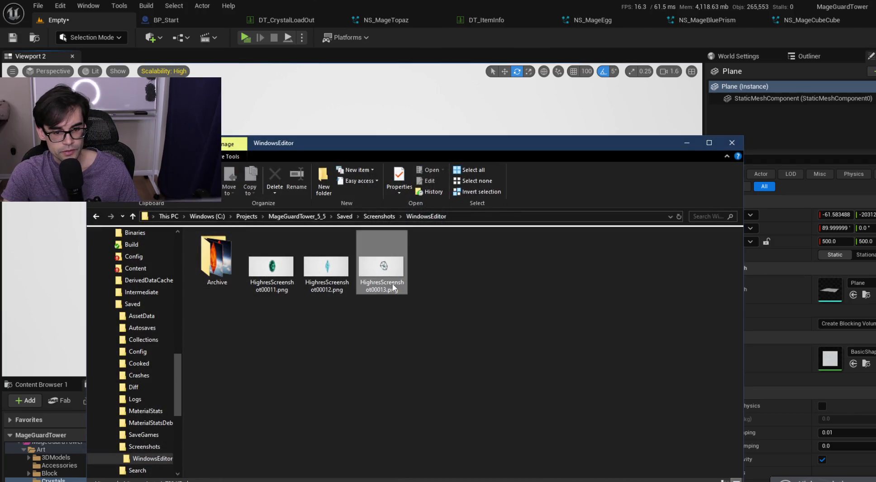
Open the captured cube PNG to check it, then close the preview and screenshots folder.
double_click(392, 286)
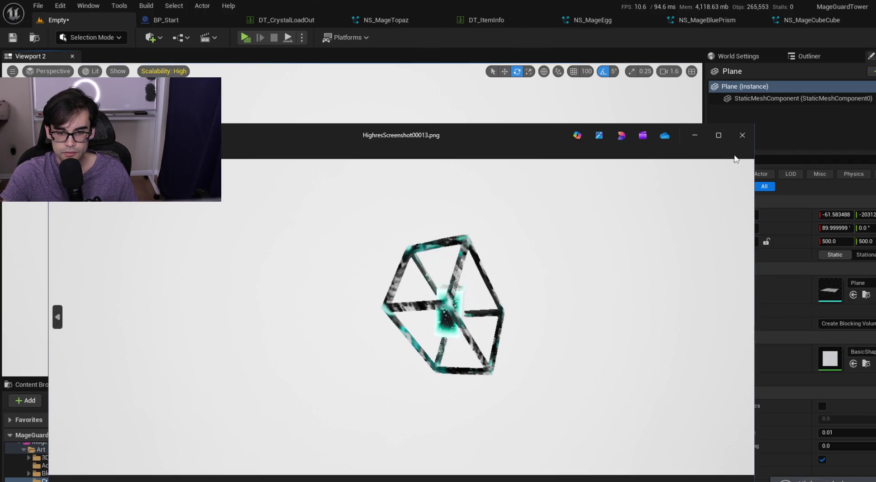
click(695, 132)
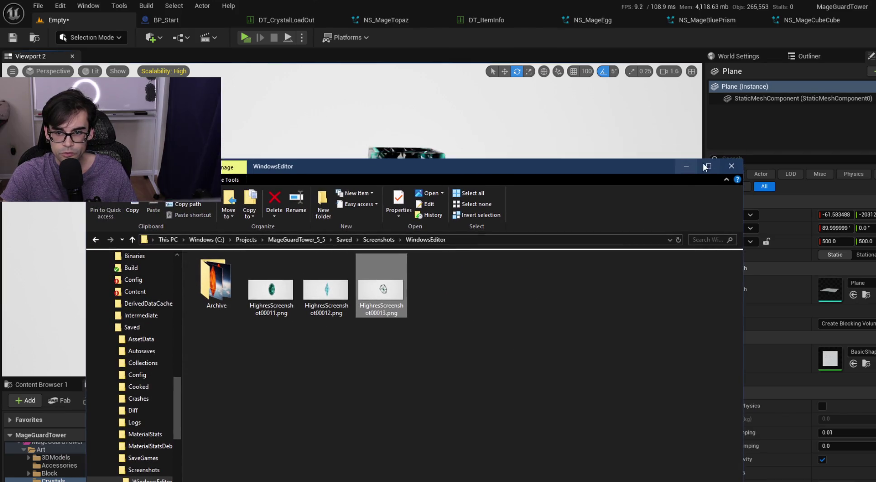
click(690, 164)
click(300, 459)
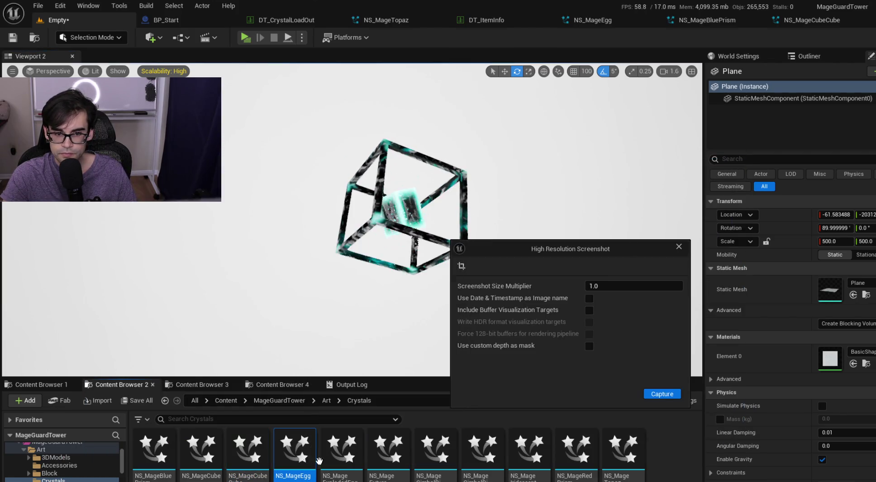
Replace the placed crystal effect with NS_MageEgg, then NS_MageExplodedEgg, and orbit to view it.
drag(412, 470, 829, 293)
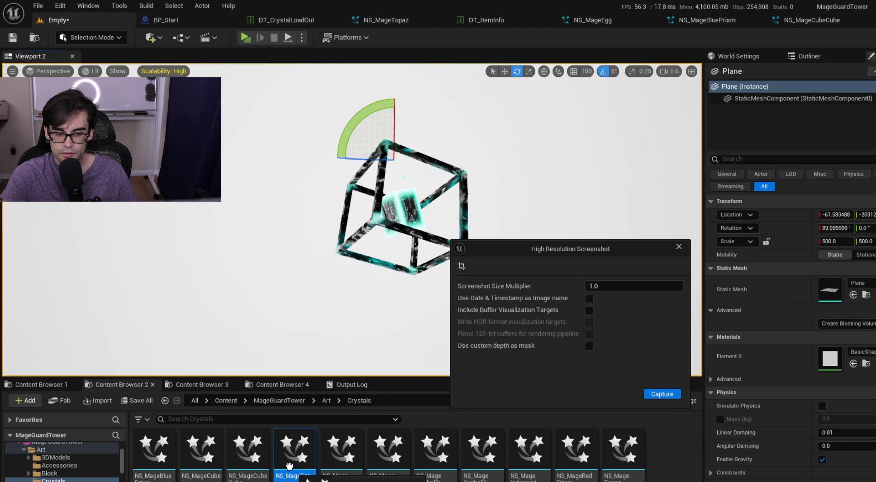
click(812, 55)
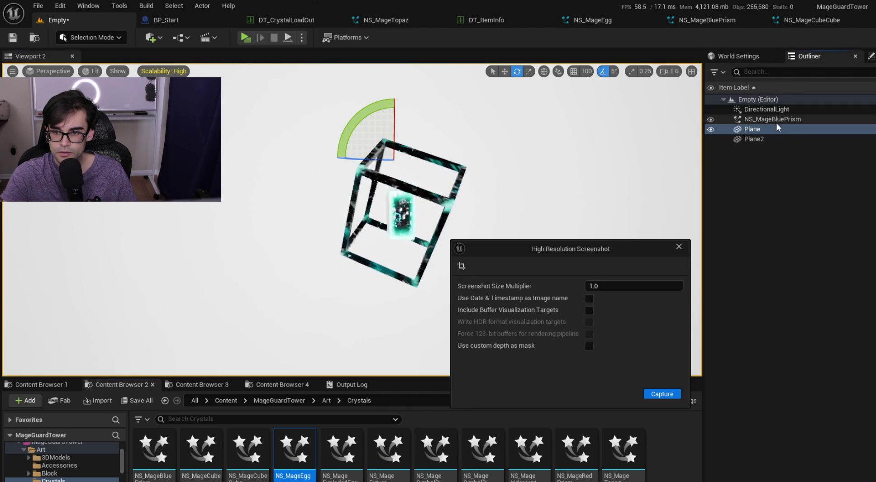
click(776, 120)
mouse_move(295, 453)
mouse_down()
mouse_move(588, 375)
mouse_move(826, 285)
mouse_up()
mouse_move(341, 452)
mouse_down()
mouse_move(407, 317)
mouse_move(819, 282)
mouse_move(835, 273)
mouse_up()
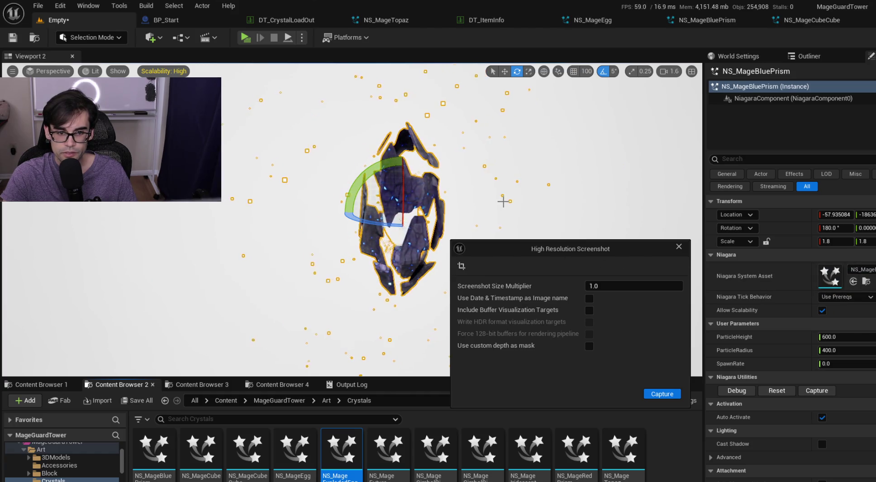
mouse_move(516, 245)
mouse_down()
mouse_move(597, 302)
mouse_move(765, 338)
mouse_up()
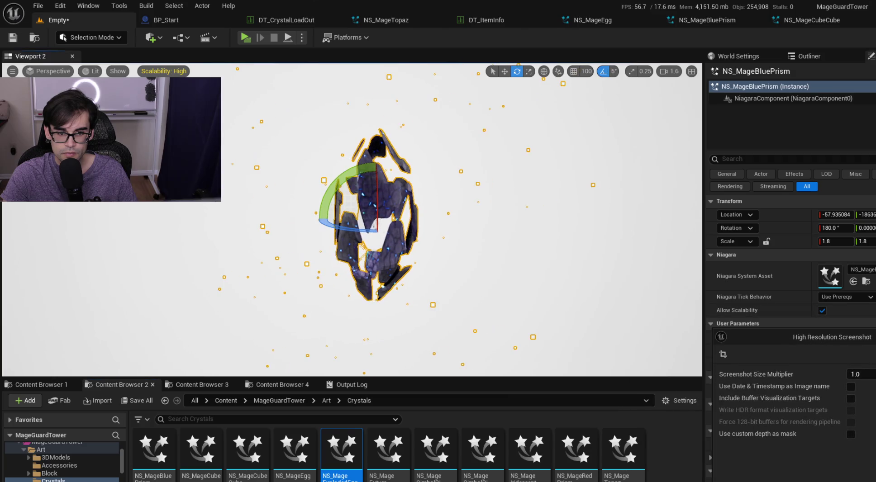
scroll(389, 217, up, 8)
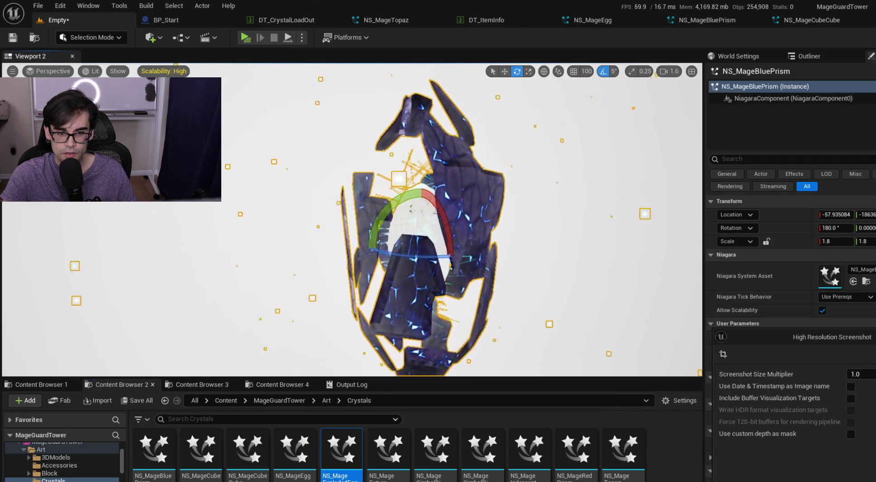
scroll(352, 220, down, 10)
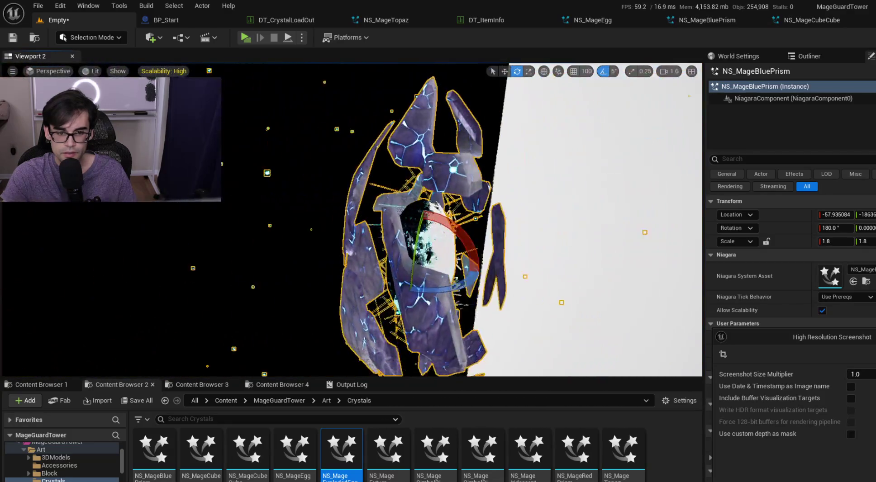
drag(351, 220, 503, 220)
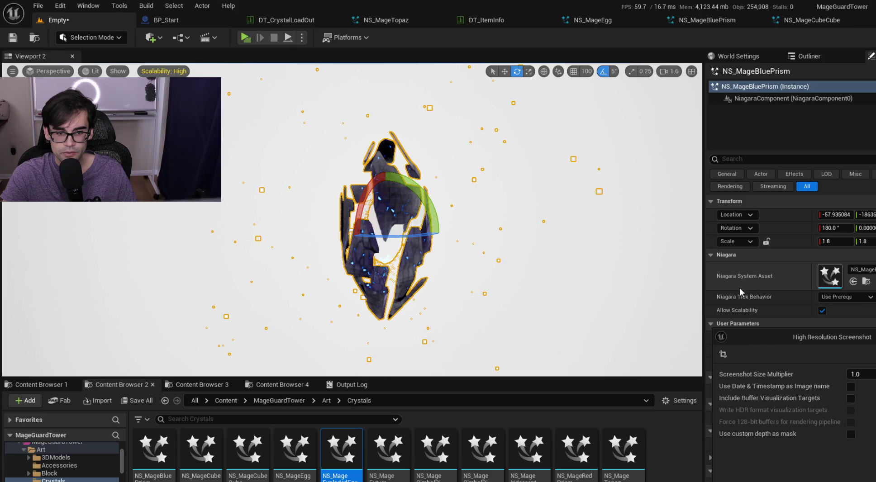
scroll(481, 113, up, 5)
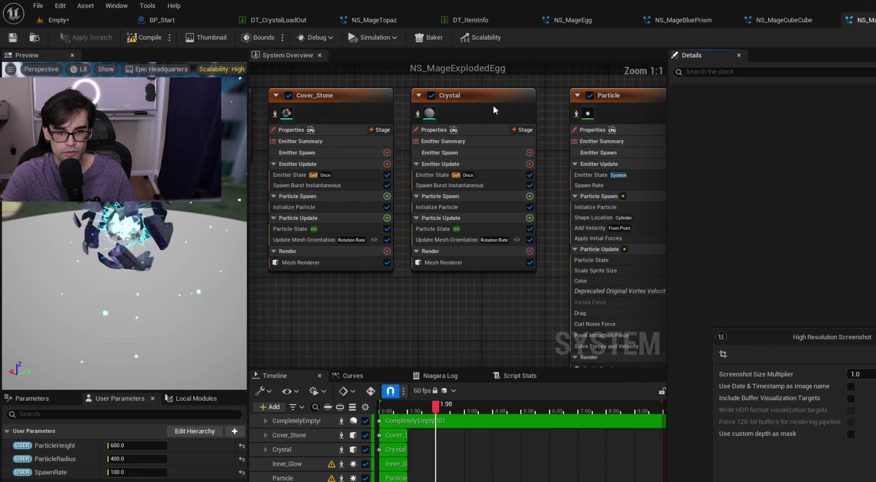
Bind NS_MageExplodedEgg's Particle Spawn Rate to USER SpawnRate, save, and return to the level.
click(523, 105)
click(528, 195)
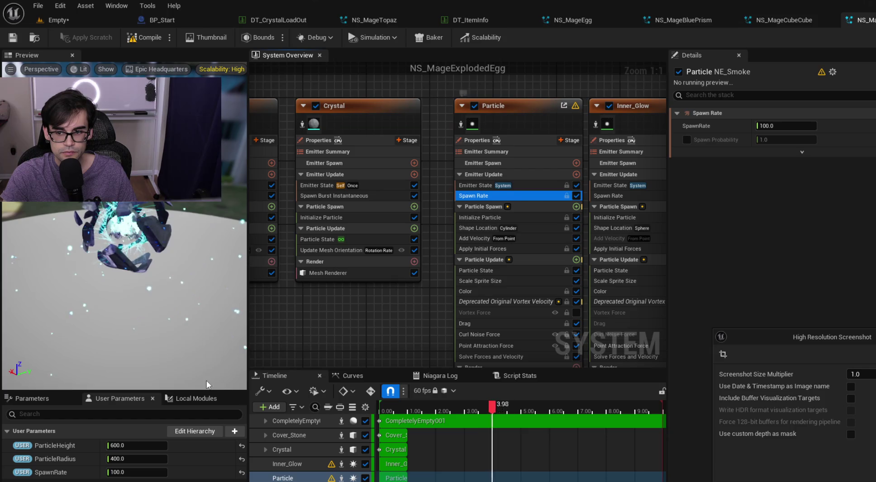
click(43, 475)
drag(797, 128, 803, 122)
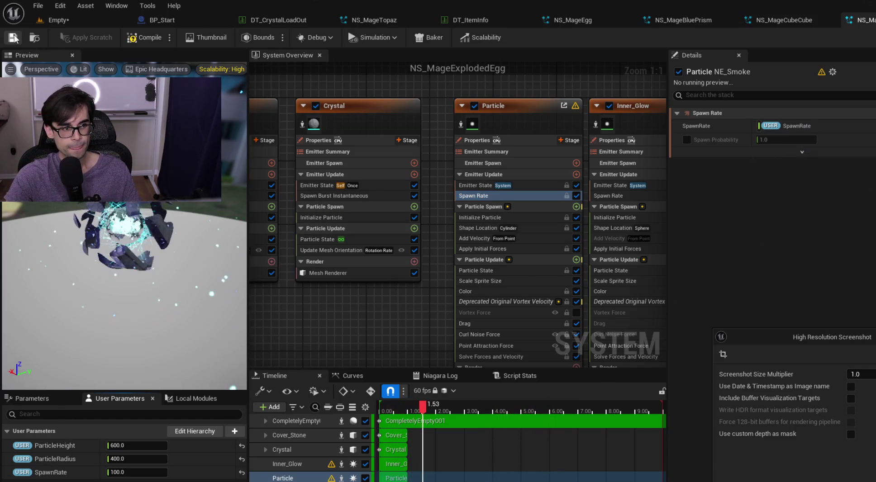
key(ctrl+s)
click(66, 19)
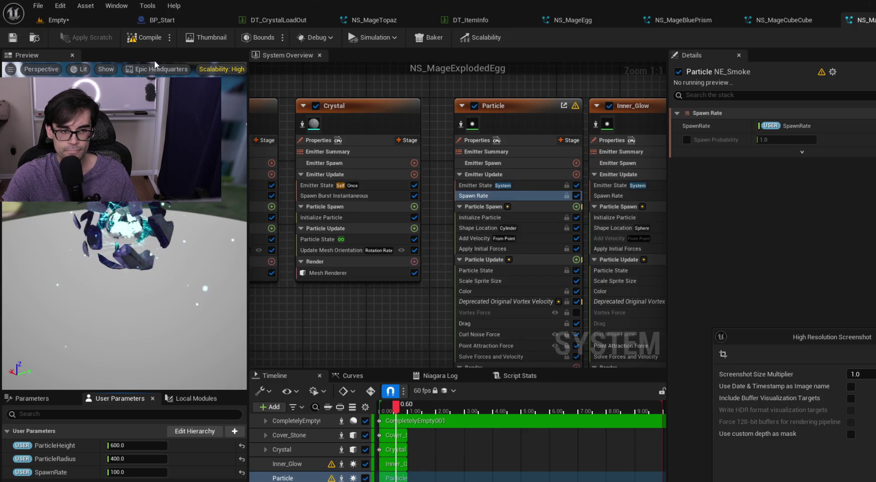
click(499, 201)
Move the view in to frame the exploded egg crystal close-up.
key(w)
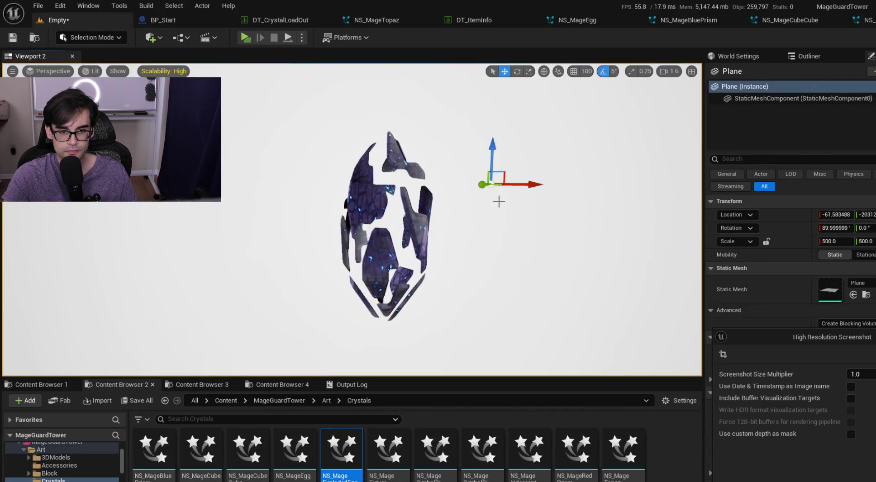
drag(498, 226, 498, 226)
scroll(352, 220, up, 2)
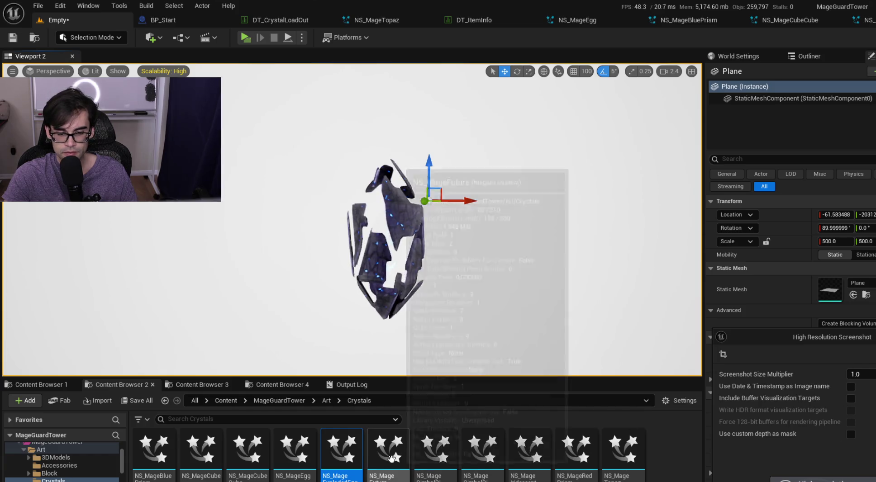
Replace the placed effect with NS_MageFuture, then orbit and zoom to inspect the crystal.
click(810, 56)
click(772, 116)
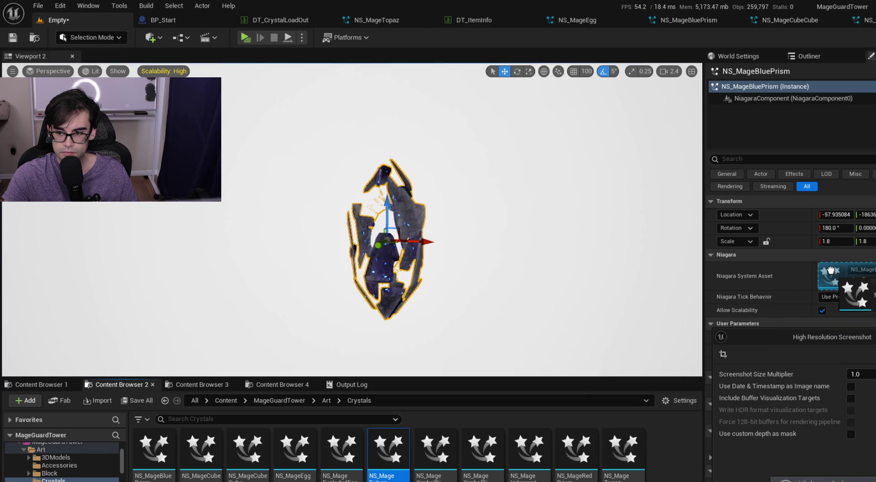
drag(831, 270, 832, 277)
drag(540, 262, 190, 252)
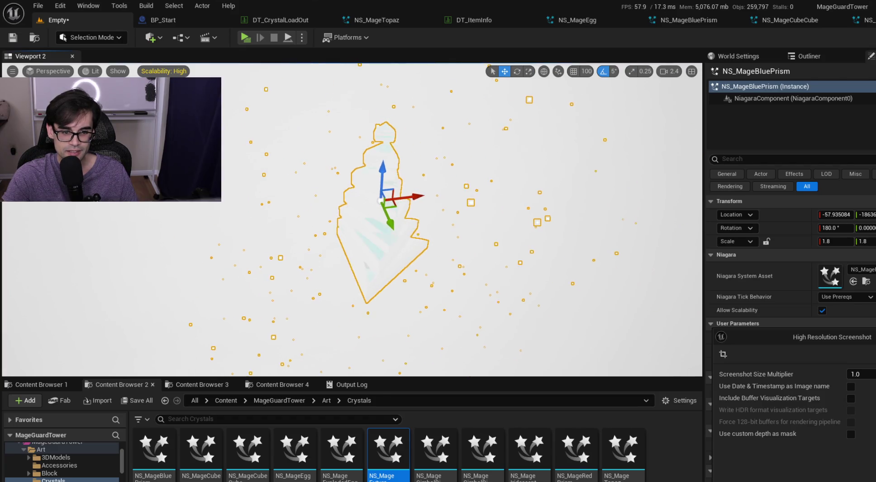
drag(527, 235, 412, 232)
scroll(471, 217, down, 5)
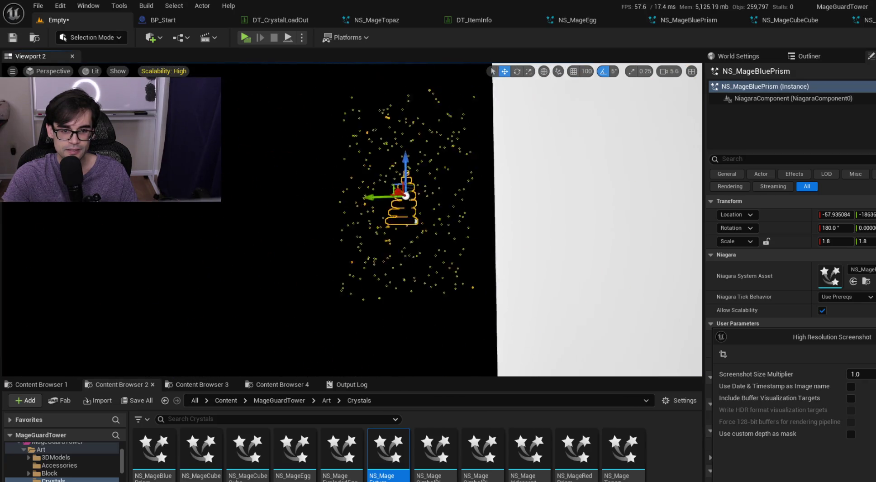
mouse_move(470, 217)
mouse_down()
mouse_move(452, 217)
mouse_move(488, 217)
mouse_move(452, 216)
mouse_move(480, 212)
mouse_move(478, 159)
mouse_move(491, 172)
mouse_up()
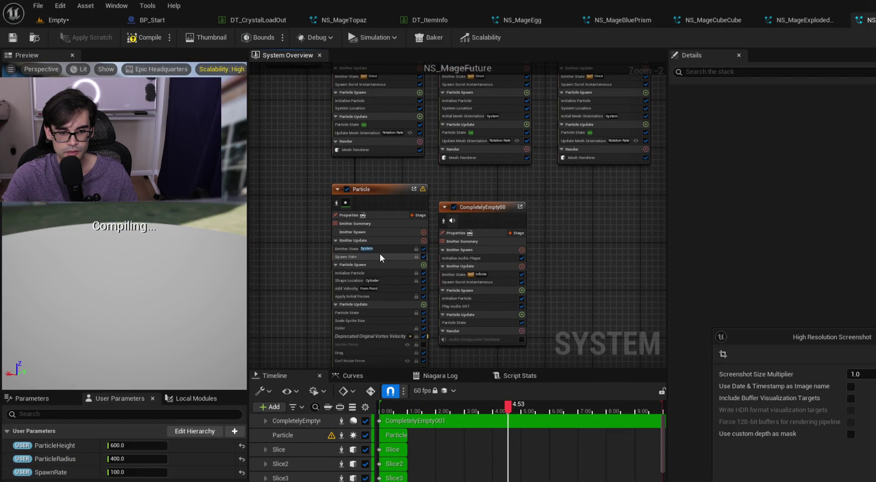
Bind the Particle emitter's spawn rate to the USER SpawnRate parameter and save NS_MageFuture.
click(383, 273)
click(400, 257)
mouse_move(74, 471)
mouse_down()
mouse_move(135, 471)
mouse_move(828, 129)
mouse_move(798, 127)
mouse_up()
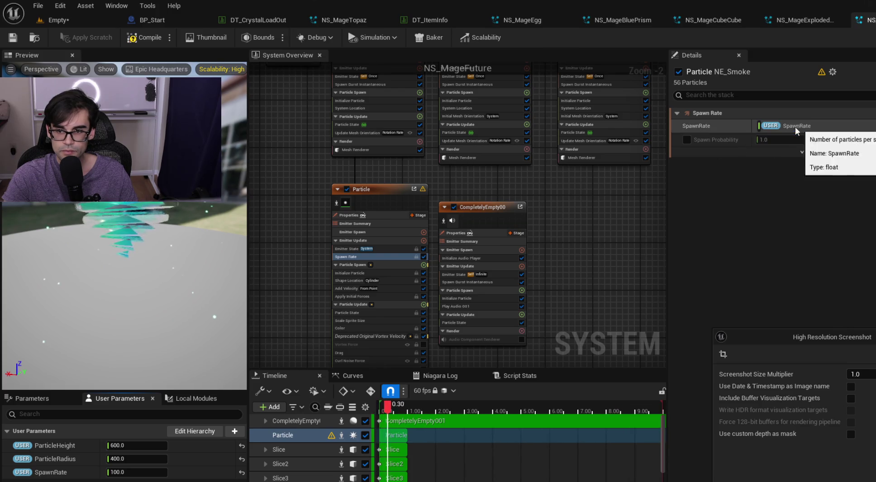
click(13, 38)
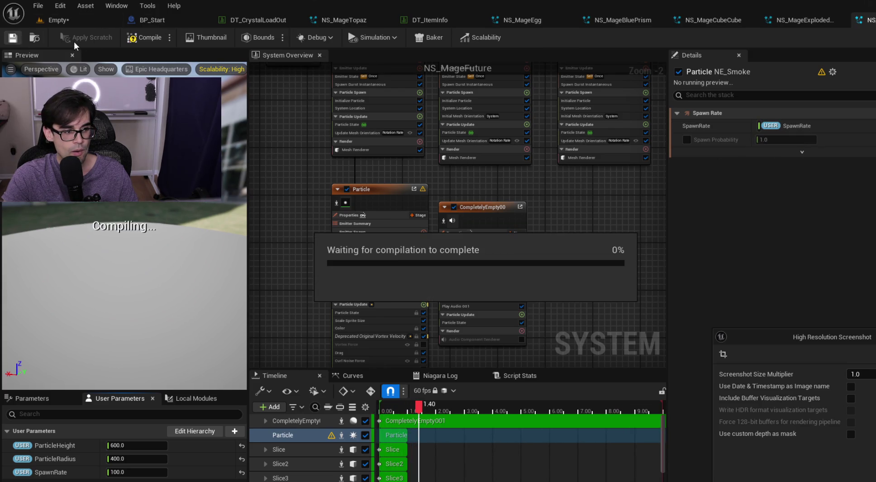
click(95, 18)
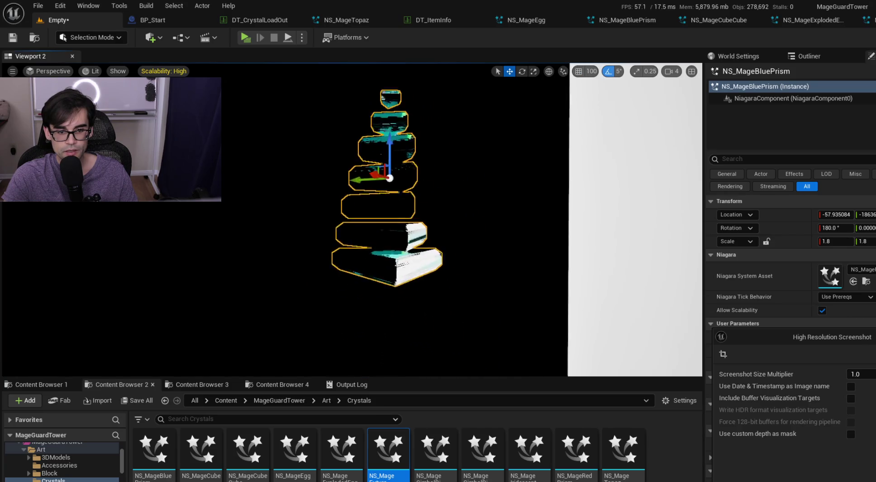
Deselect the stacked crystal and review HighresScreenshot00015.png, then close the preview and folder.
scroll(381, 157, down, 2)
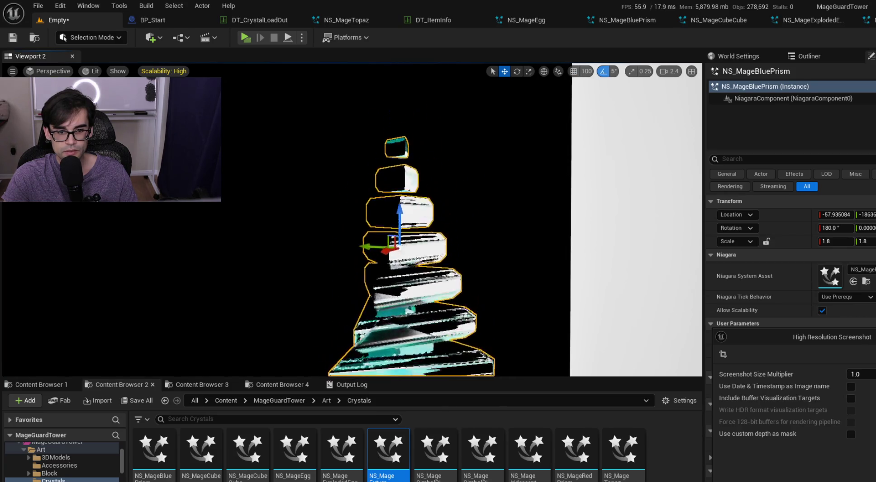
click(493, 201)
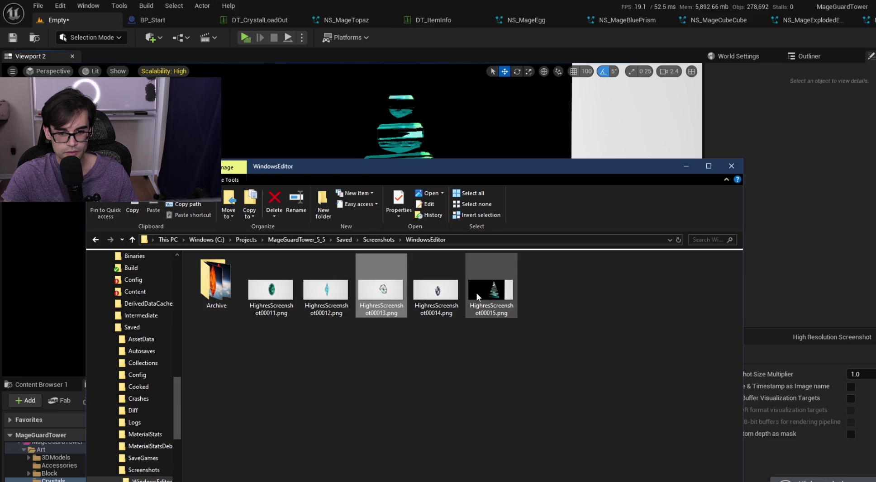
double_click(477, 292)
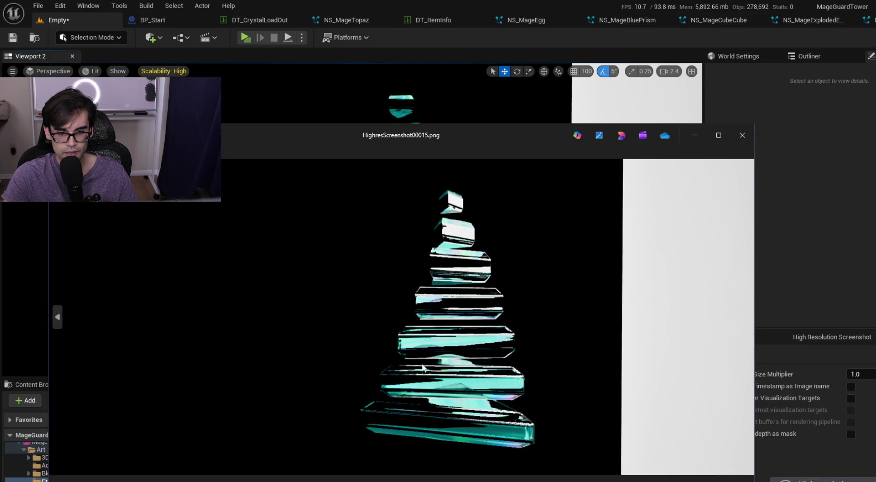
click(697, 140)
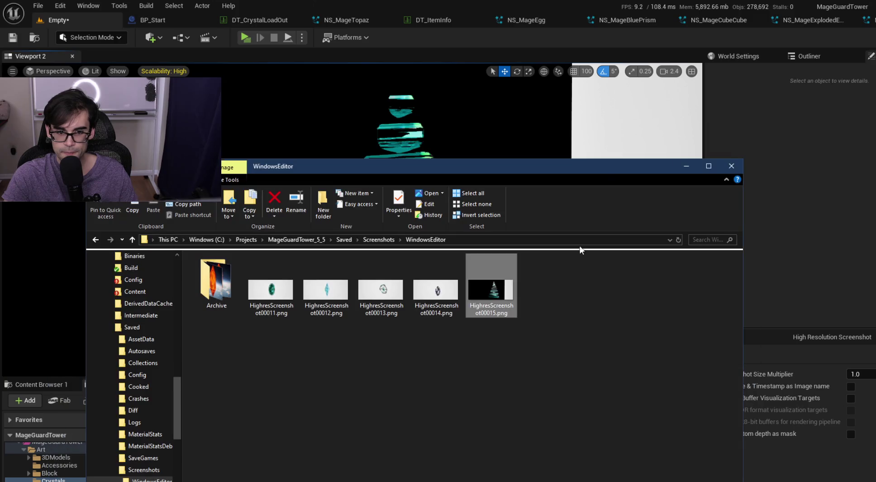
click(686, 166)
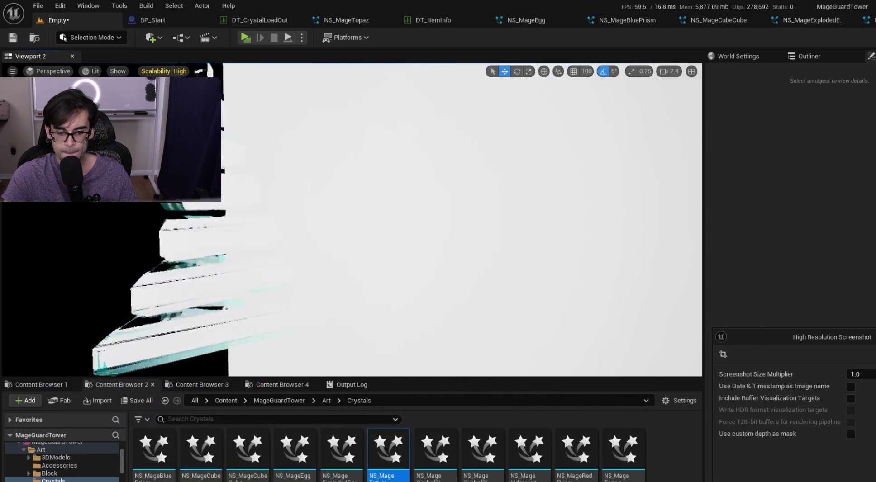
Cycle the actor's Niagara System Asset through two gimbal ring variants, ending on NS_Mage Iridescent.
click(432, 195)
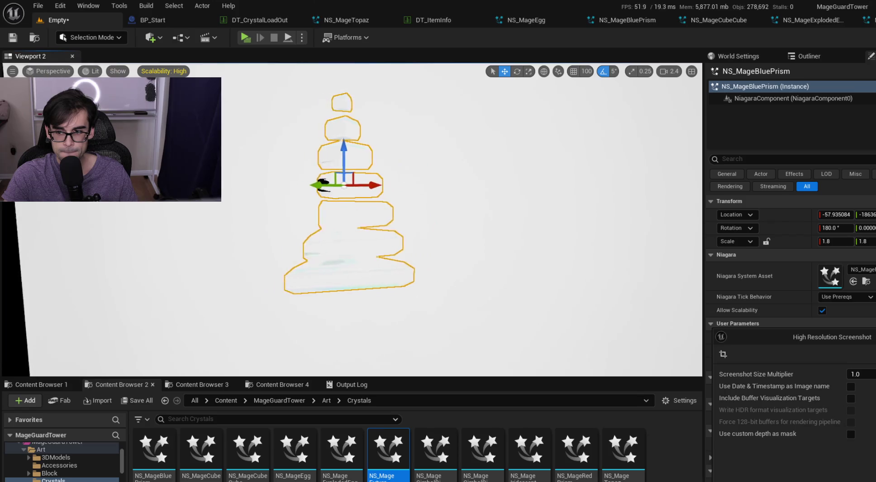
drag(422, 452, 622, 376)
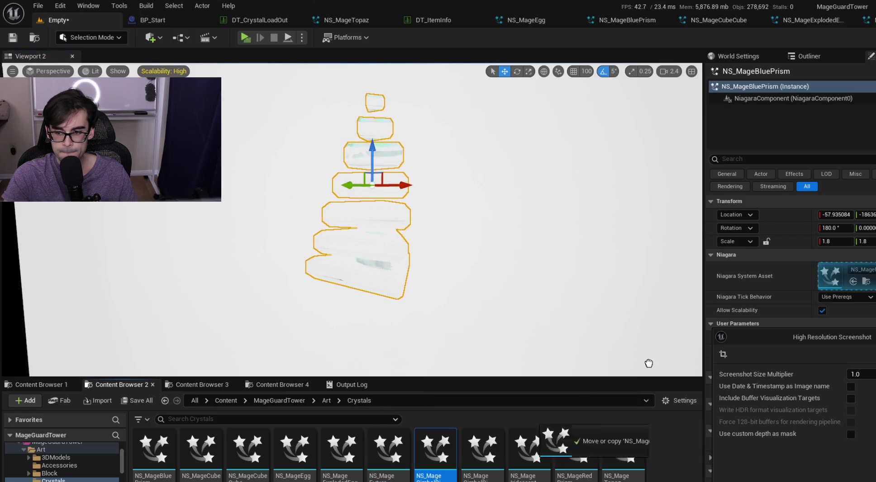
drag(822, 281, 822, 281)
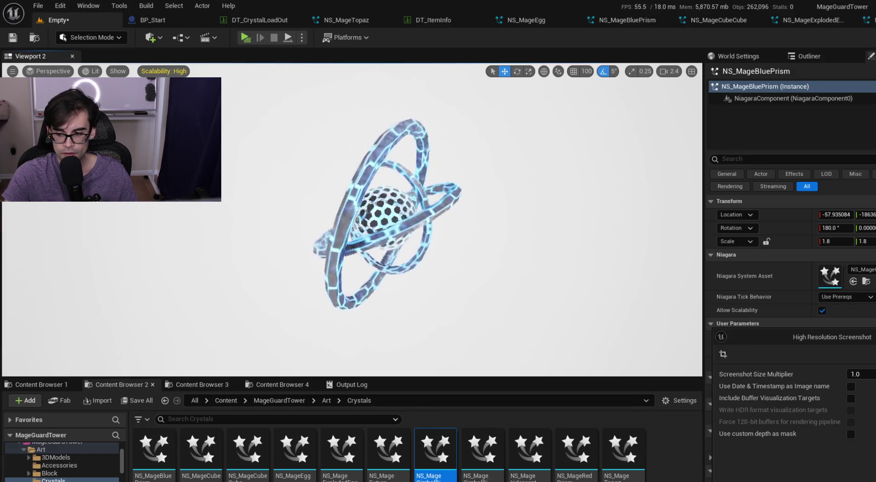
mouse_move(474, 462)
mouse_down()
mouse_move(855, 283)
mouse_move(837, 282)
mouse_up()
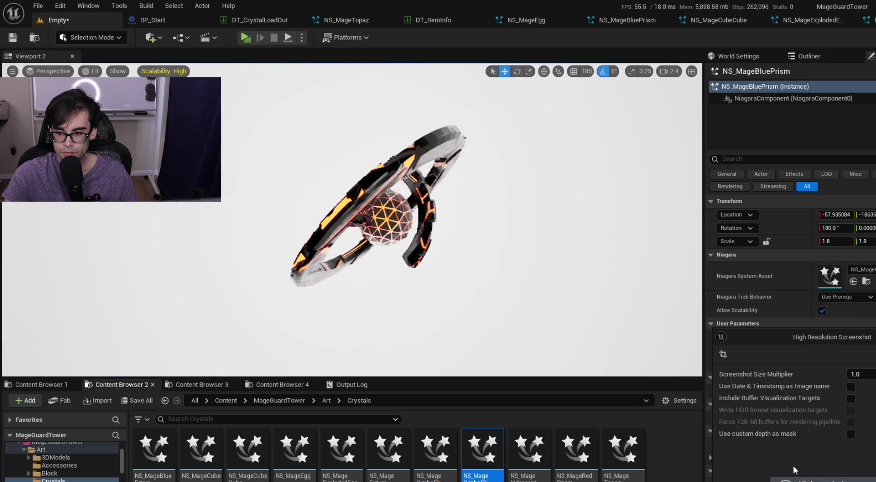
drag(810, 340, 789, 296)
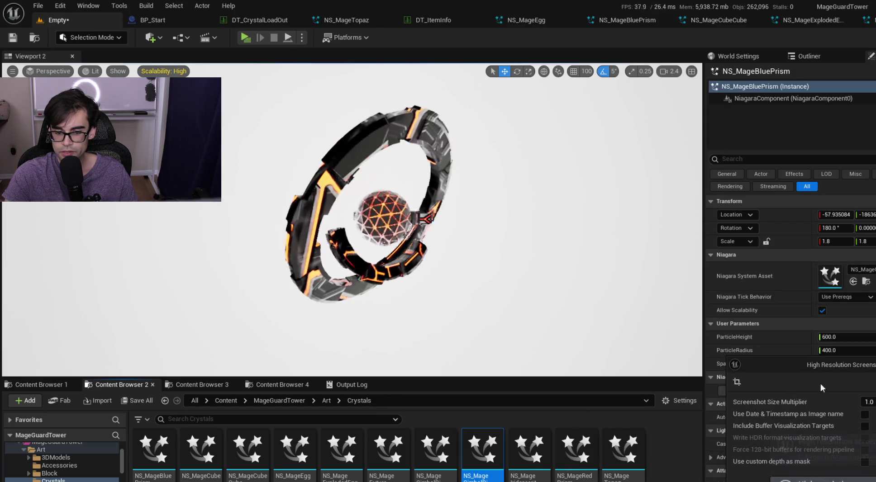
mouse_move(546, 449)
mouse_down()
mouse_move(839, 288)
mouse_move(825, 274)
mouse_up()
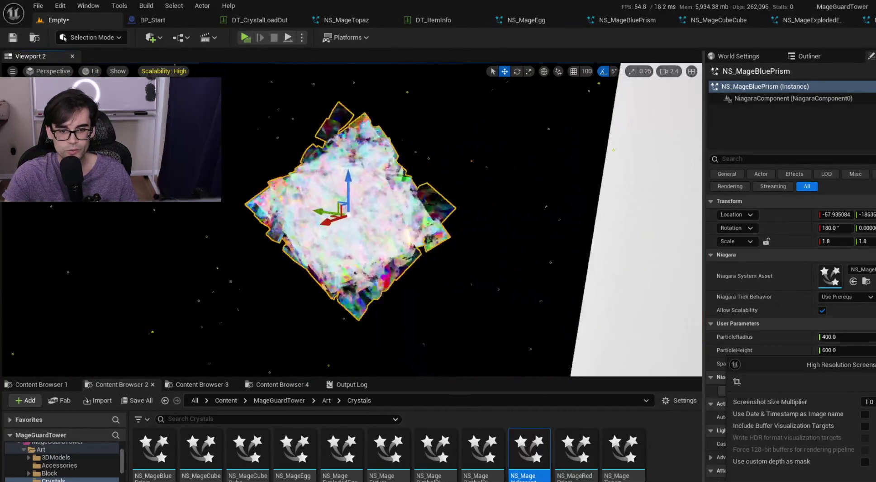
Preview in game view, permanently delete HighresScreenshot00018.png, and assign the red prism effect.
key(g)
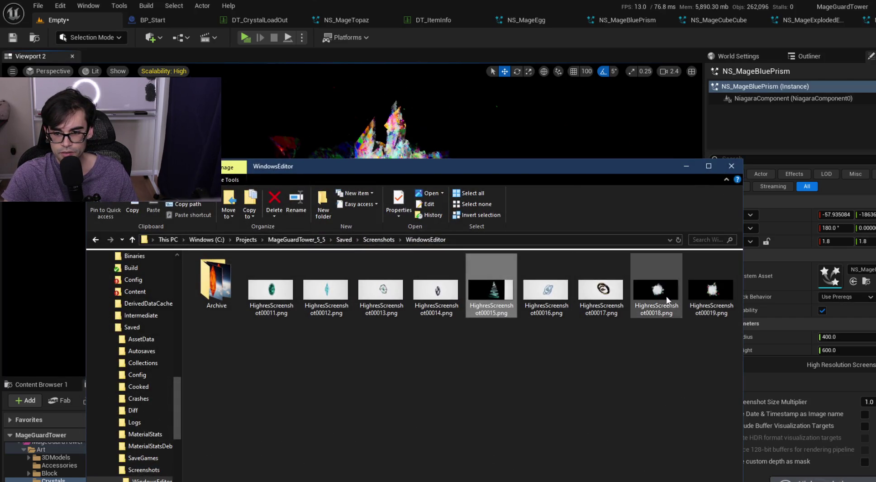
right_click(667, 300)
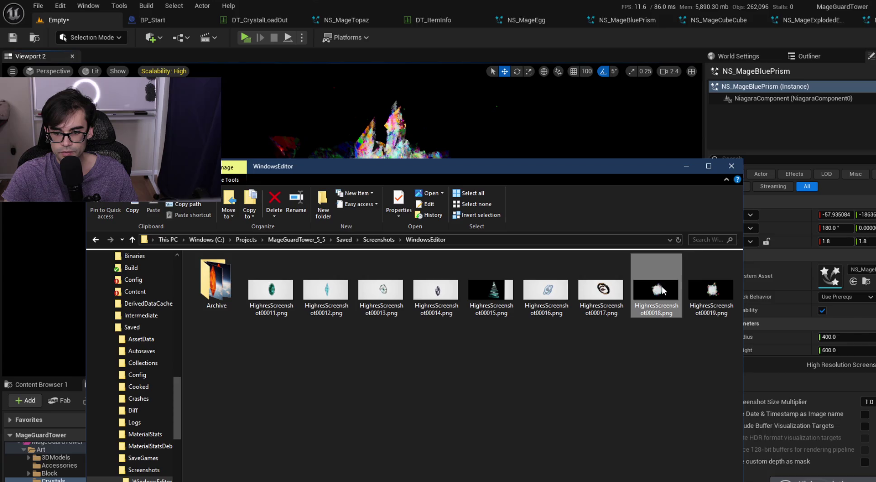
key(shift+Delete)
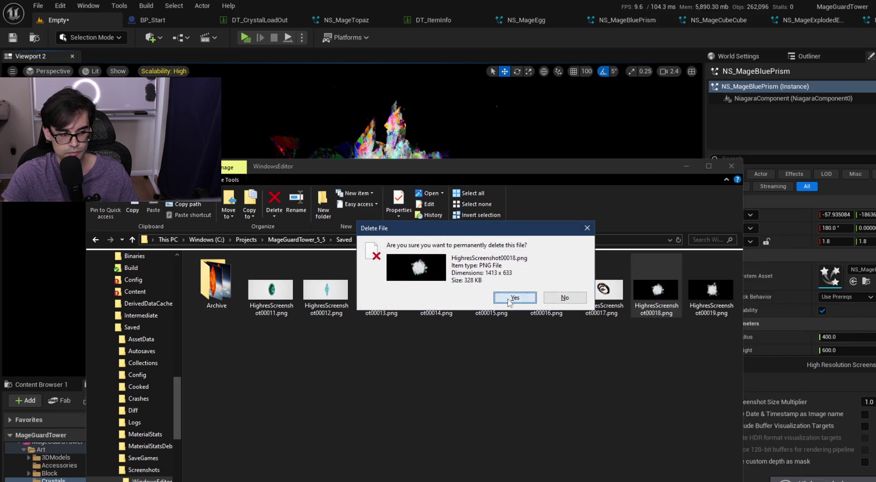
click(514, 297)
click(686, 166)
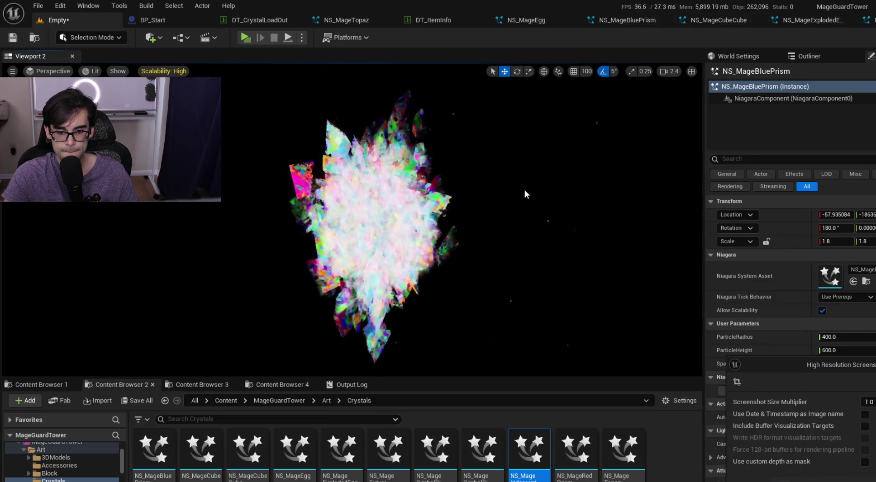
mouse_move(571, 440)
mouse_down()
mouse_move(665, 396)
mouse_move(830, 276)
mouse_up()
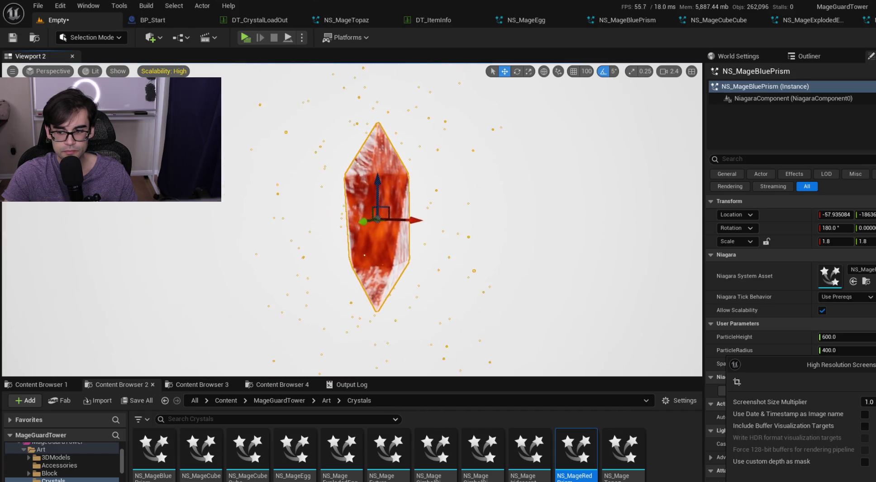
Replace the red prism with the NS_MageTopaz effect on the crystal actor.
drag(840, 367, 830, 412)
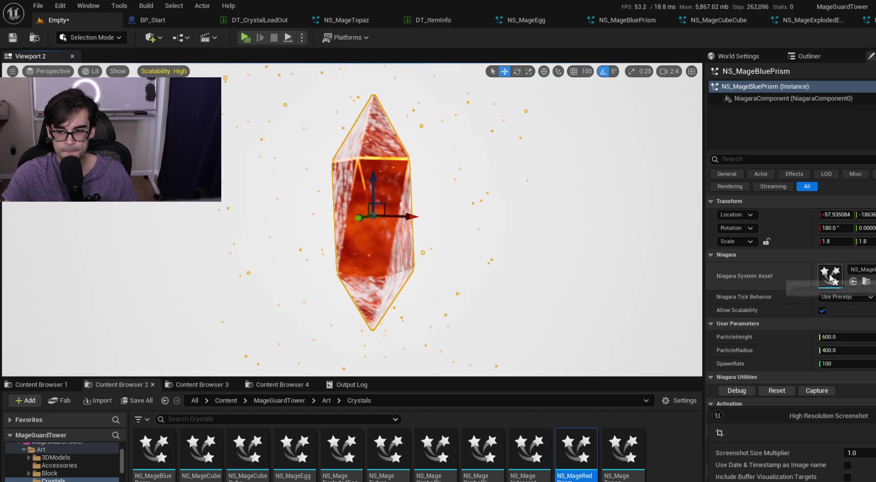
click(653, 250)
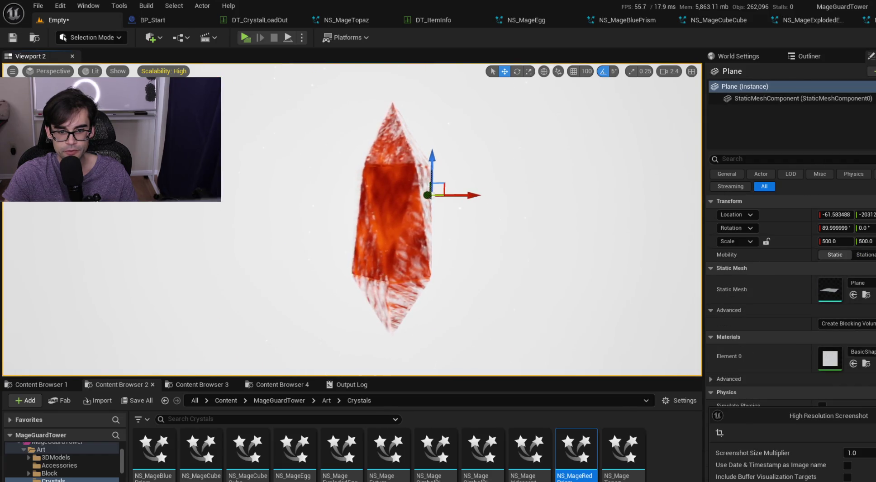
drag(843, 421, 829, 353)
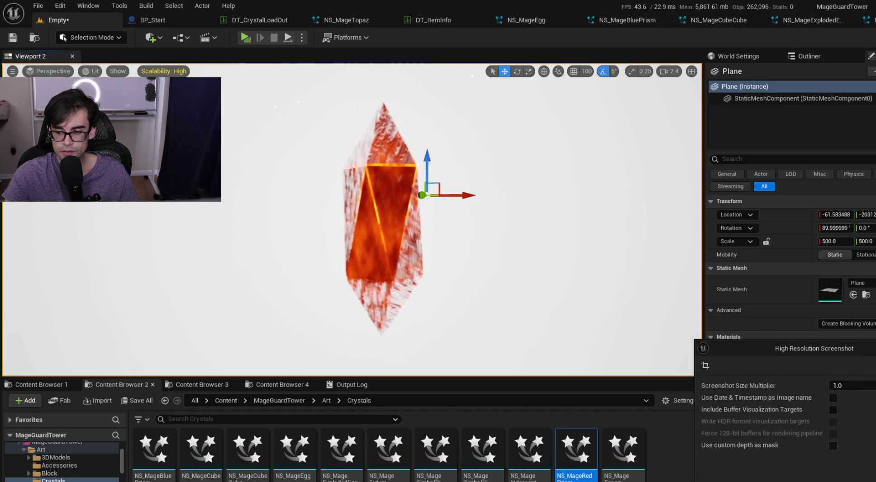
drag(607, 471, 806, 326)
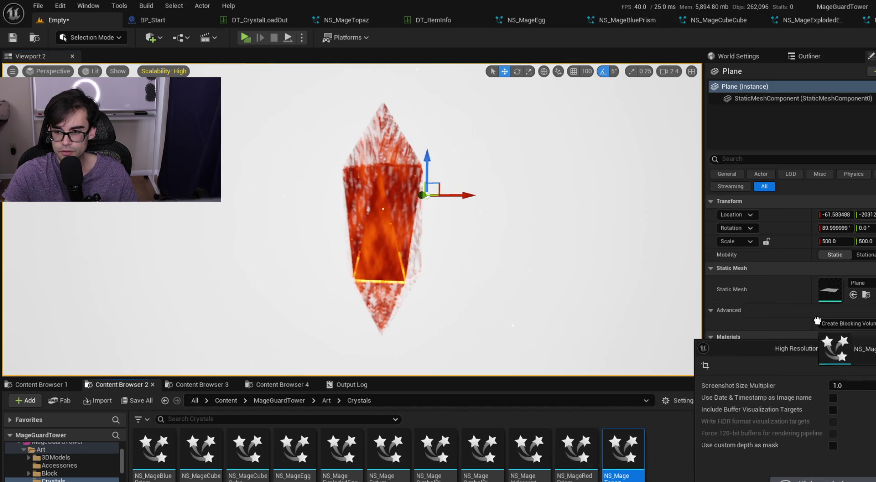
mouse_move(707, 349)
mouse_down()
mouse_move(622, 449)
mouse_move(838, 282)
mouse_up()
click(400, 230)
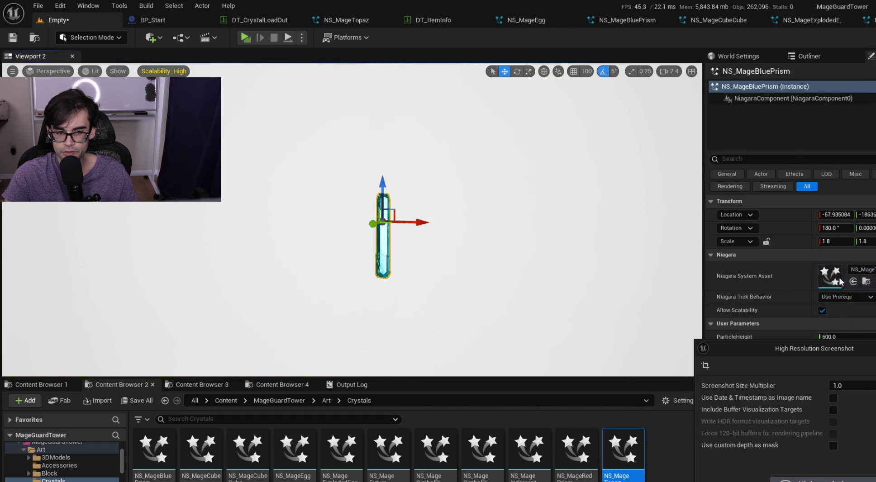
Frame the topaz crystal in game view, then bring the NS_MageCube effect into the level.
click(588, 244)
key(d)
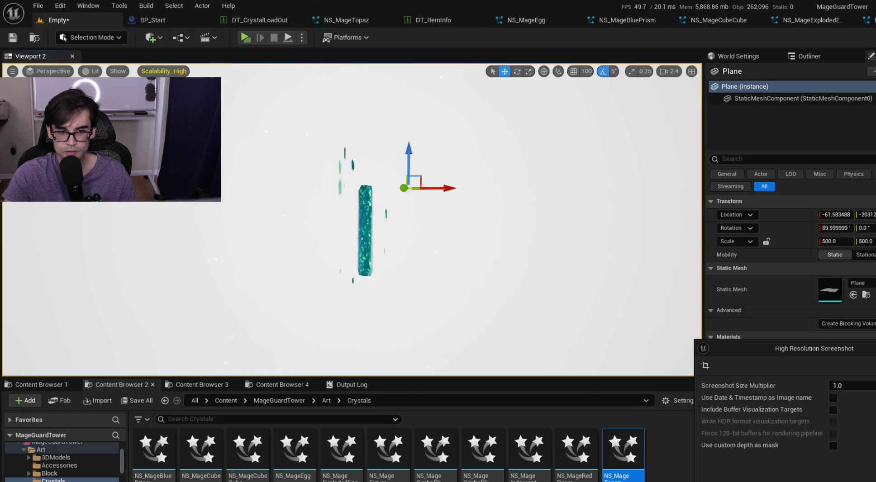
key(g)
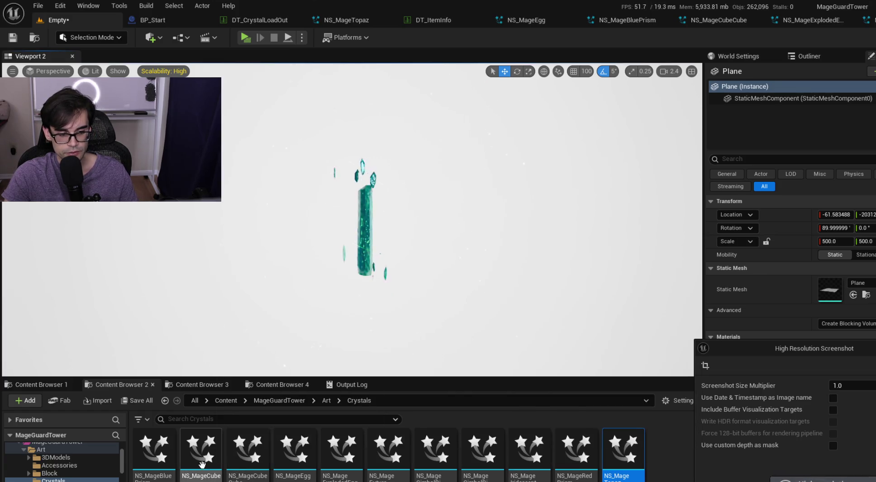
click(222, 462)
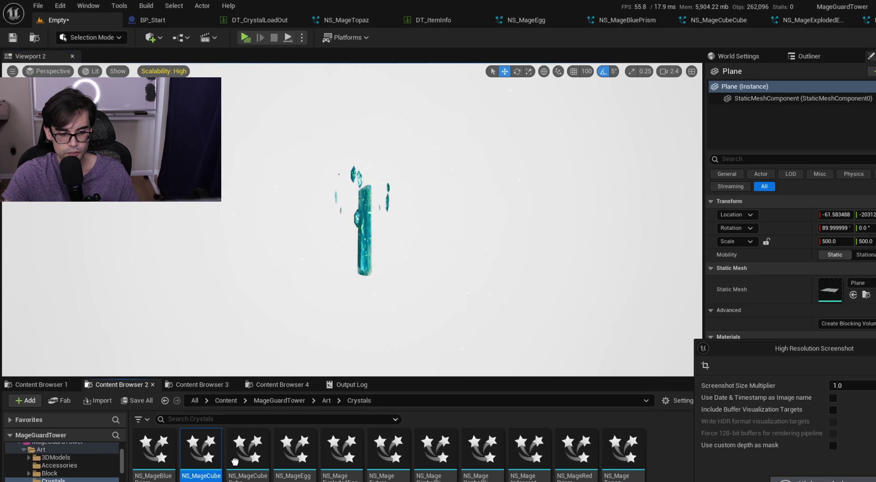
key(g)
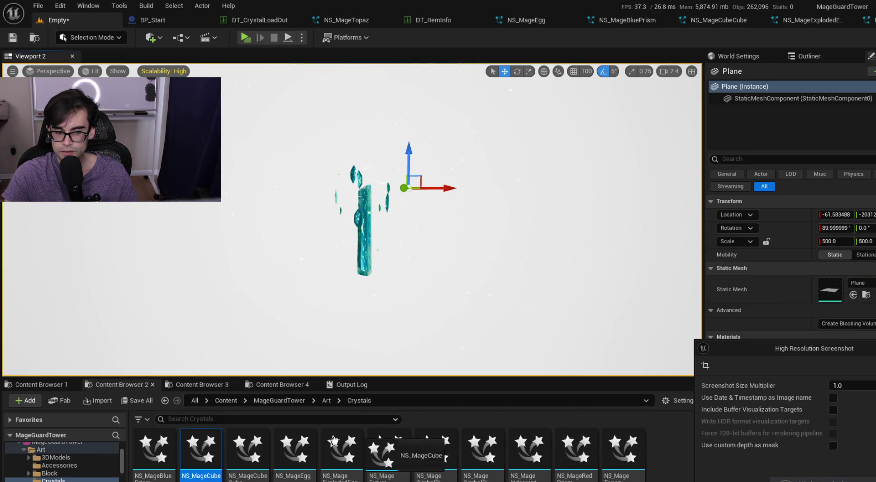
drag(199, 464, 320, 262)
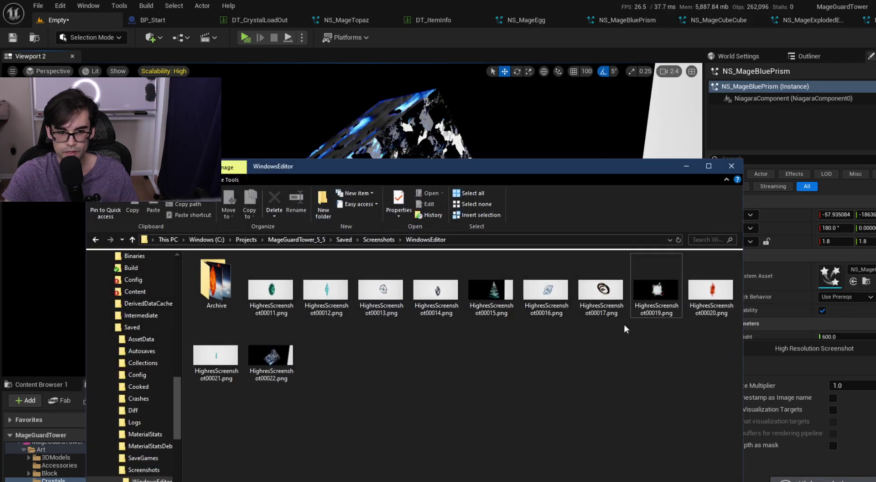
Review screenshots HighresScreenshot00022.png and 00015 in Photos, then close the previews.
double_click(276, 357)
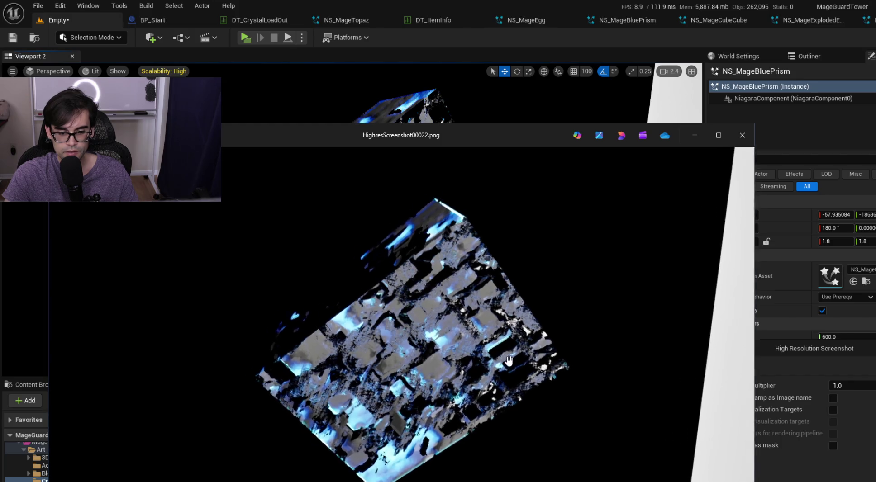
click(741, 135)
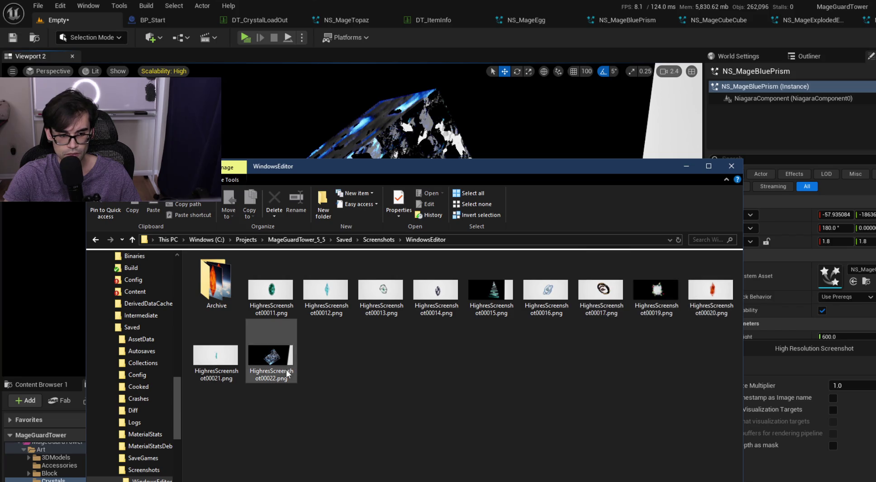
drag(427, 166, 429, 139)
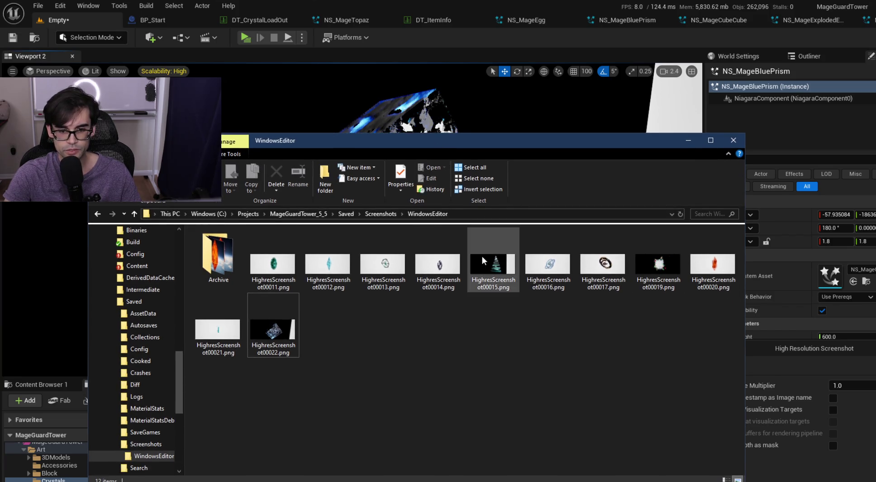
click(487, 260)
right_click(486, 260)
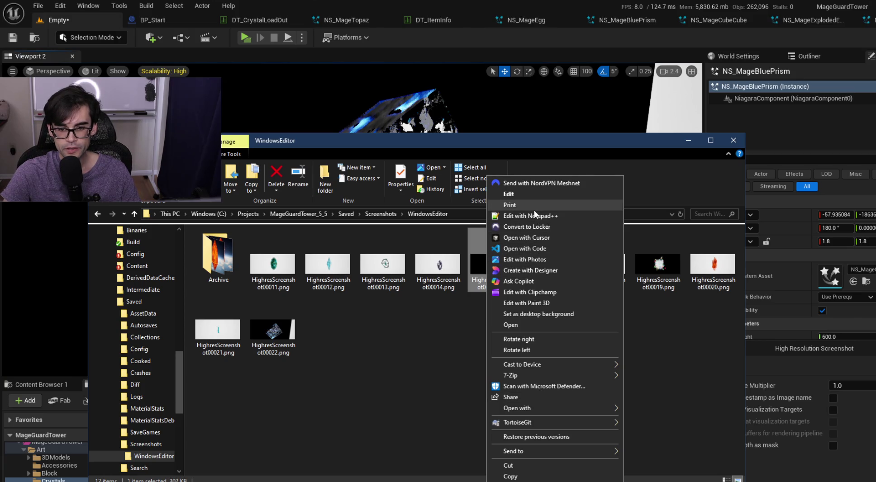
double_click(472, 261)
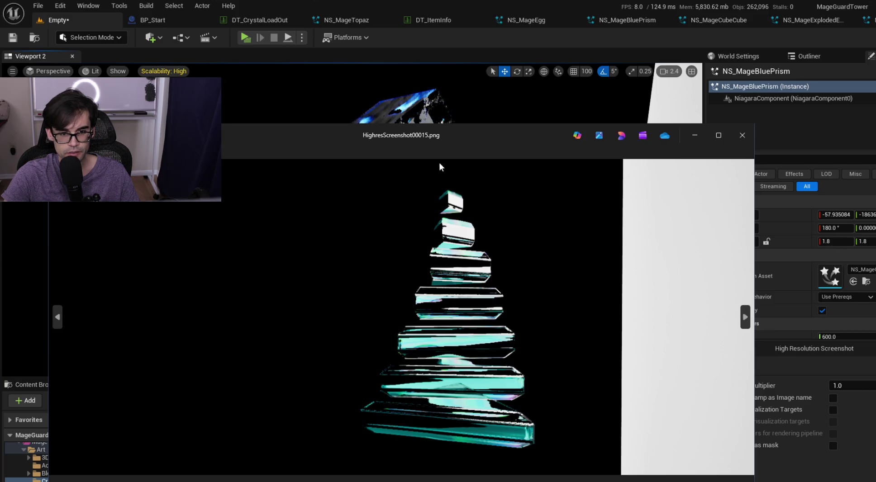
key(alt+F4)
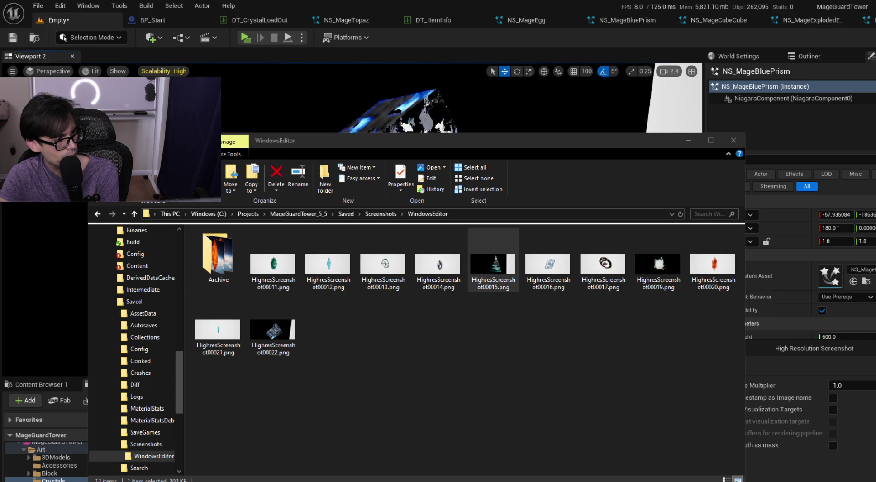
Launch GIMP from screenshot 00022's context menu.
click(493, 262)
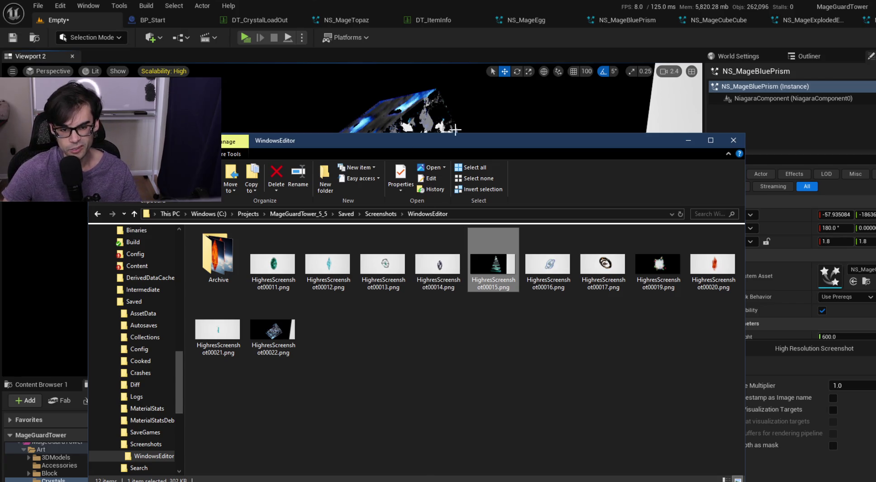
click(282, 336)
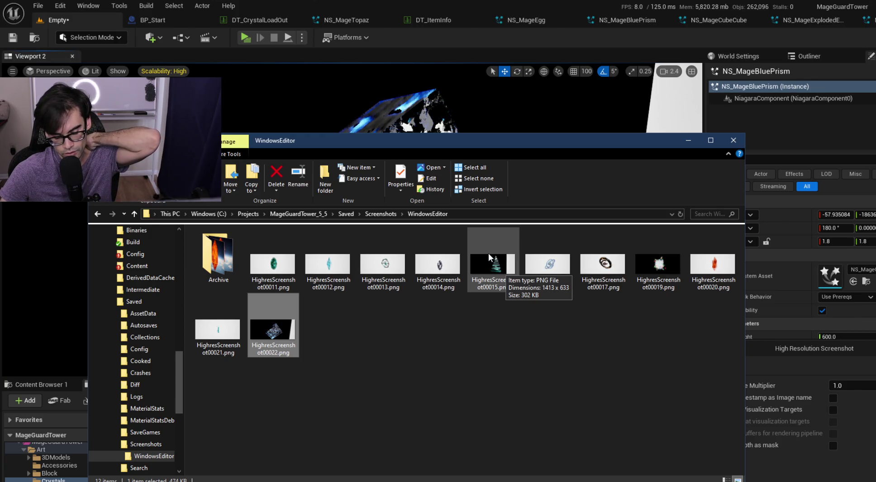
right_click(280, 314)
click(546, 354)
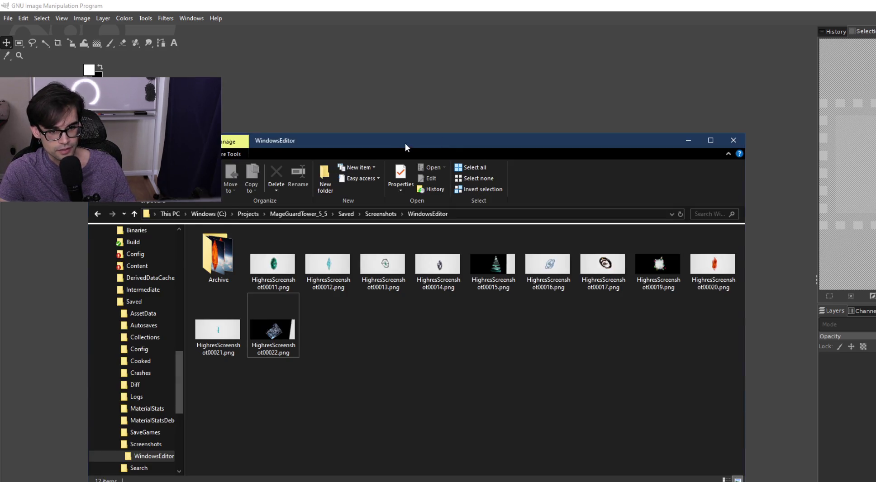
Open HighresScreenshot00015.png in GIMP and crop the layer around the crystal tree.
drag(405, 143, 383, 189)
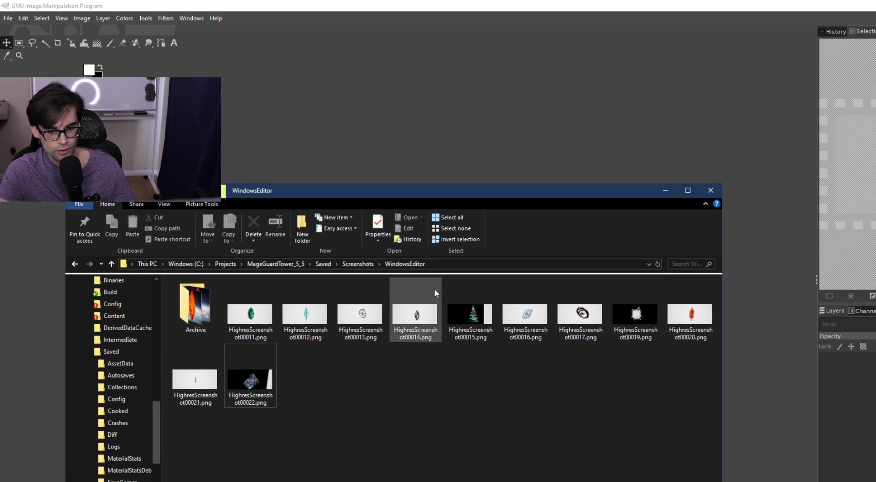
click(471, 317)
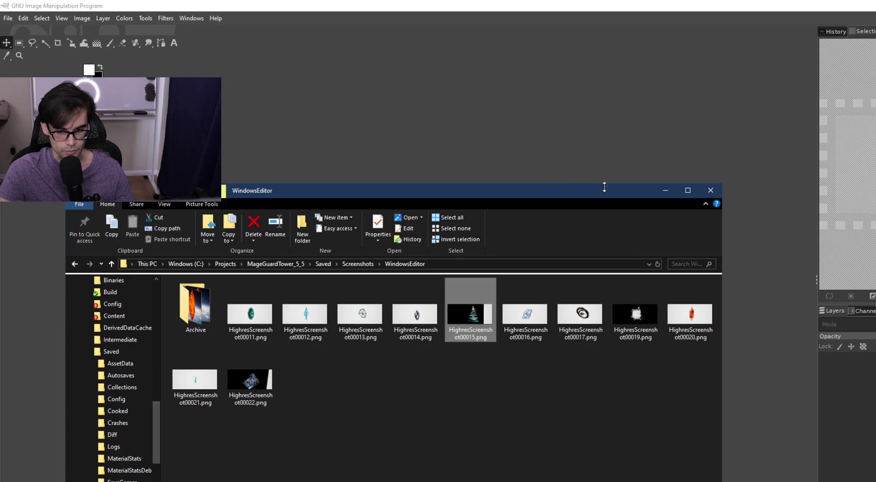
key(Return)
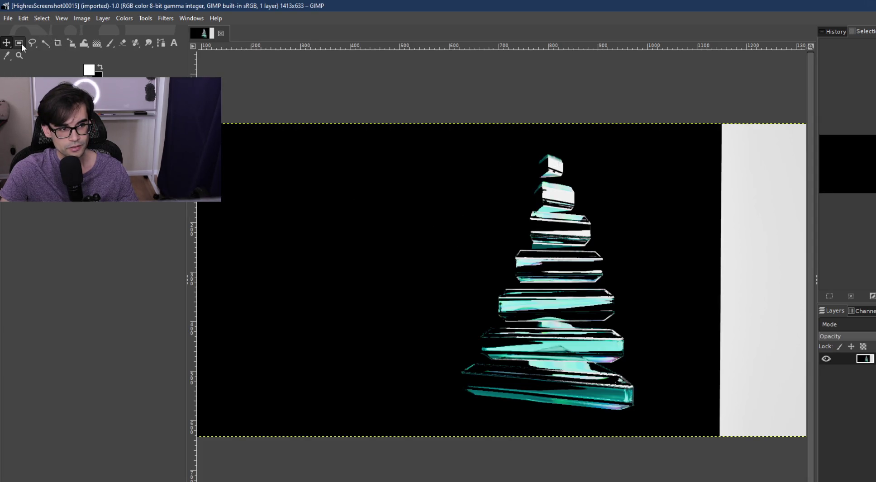
click(55, 44)
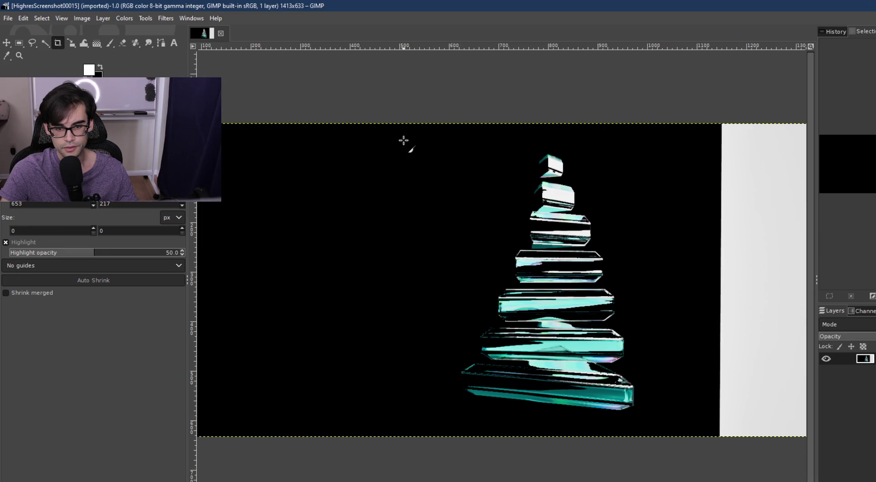
drag(367, 126, 711, 437)
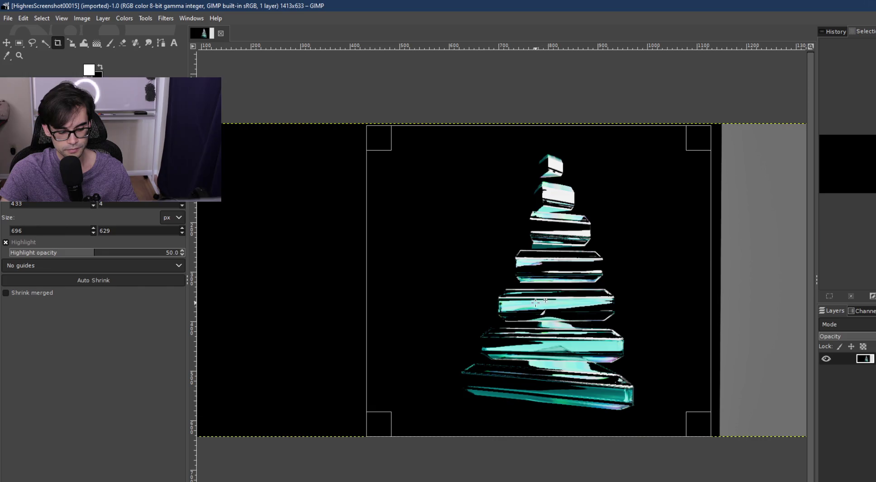
key(Return)
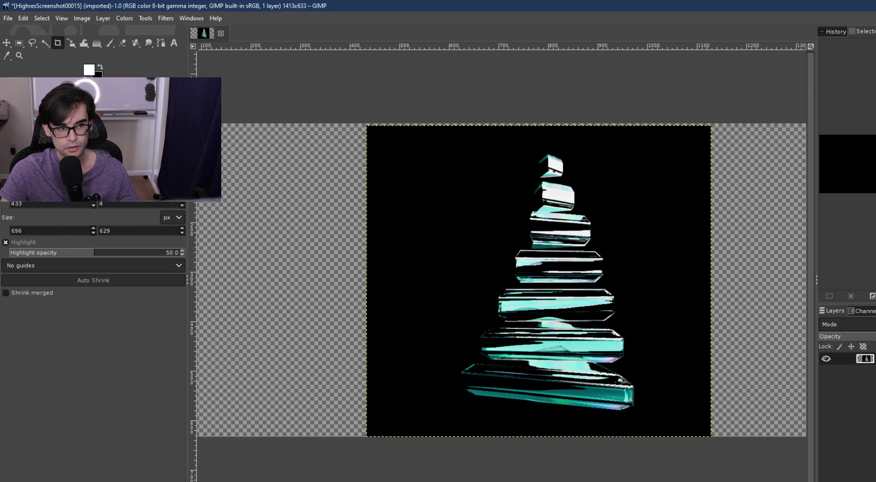
Shrink the canvas to the 696×629 cropped layer with Fit Canvas to Layers.
scroll(393, 234, down, 3)
scroll(393, 233, up, 2)
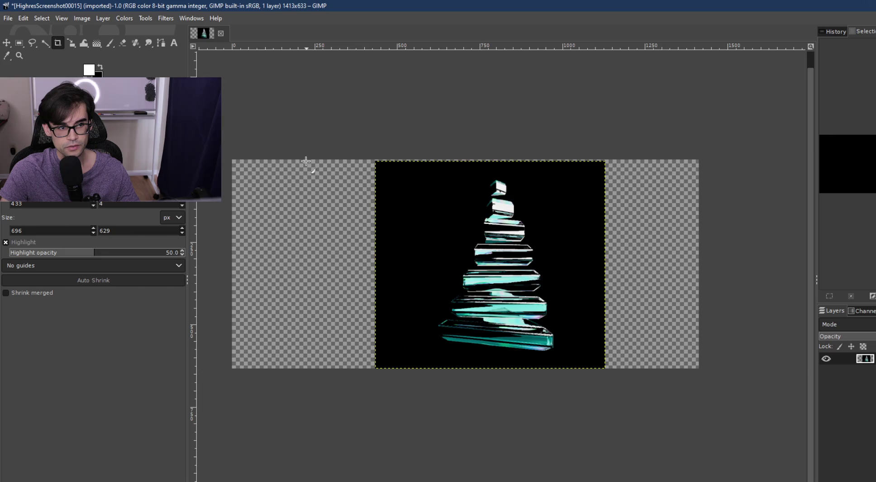
click(83, 18)
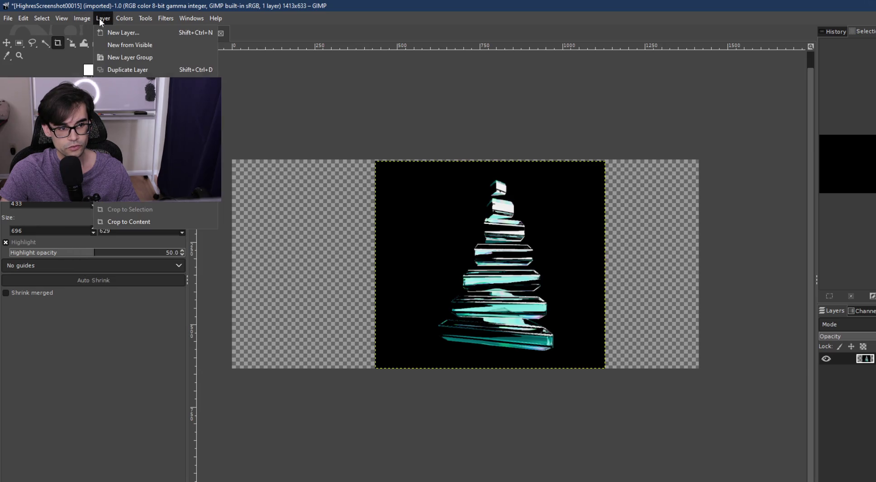
mouse_move(85, 17)
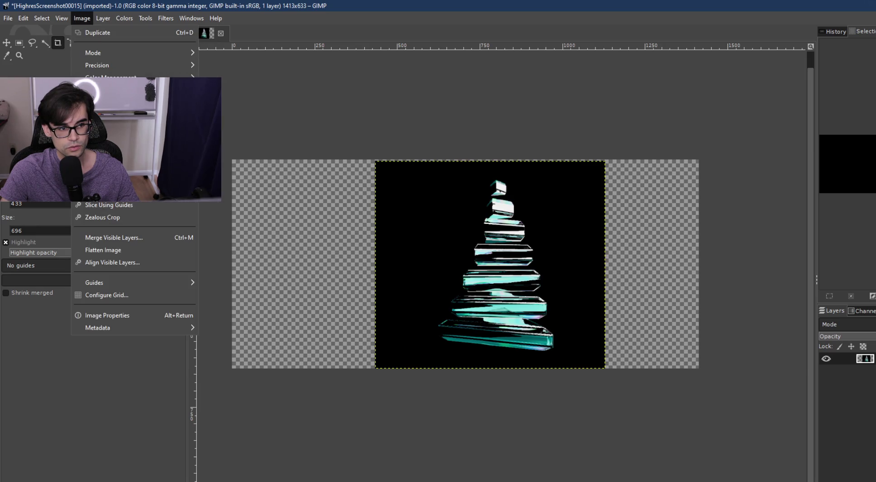
click(104, 111)
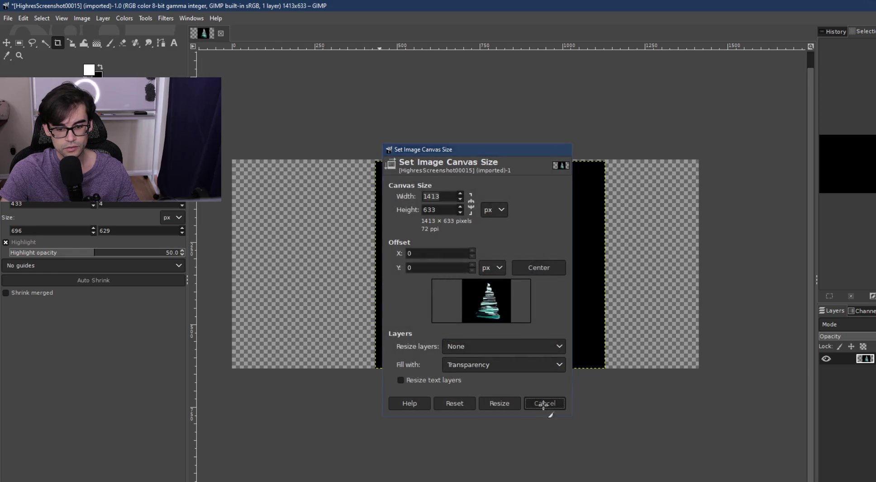
click(545, 403)
click(82, 18)
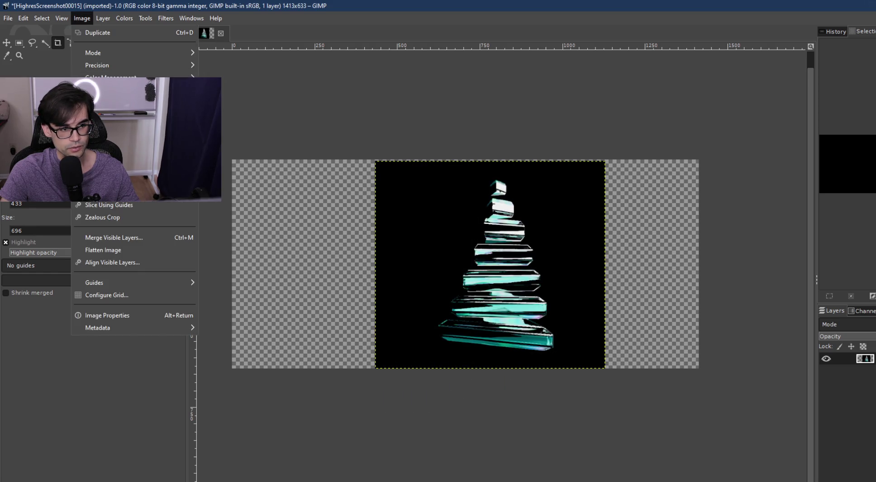
click(108, 122)
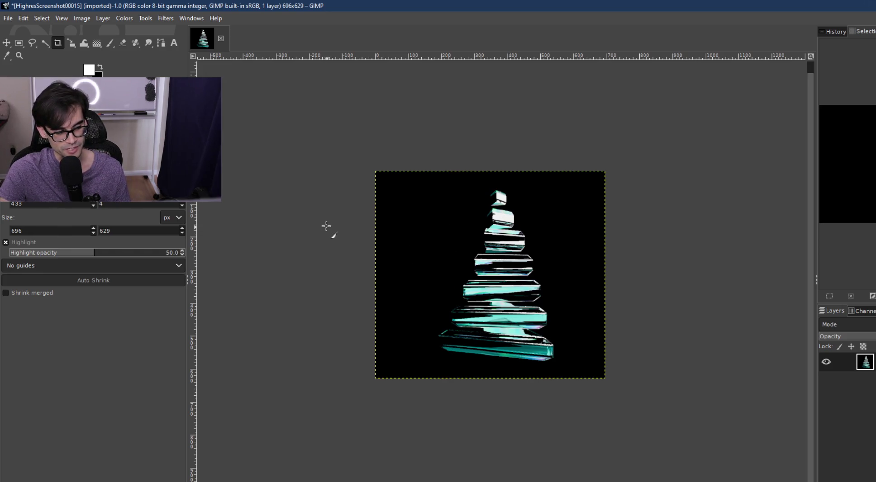
Export the crop as HighresScreenshot00015_Cropped.png with the default PNG options.
click(7, 19)
key(Escape)
mouse_move(8, 18)
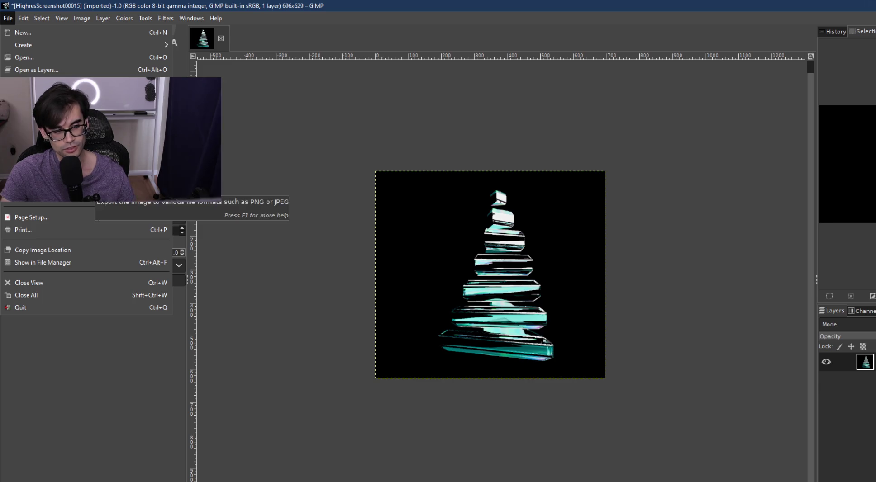
click(90, 187)
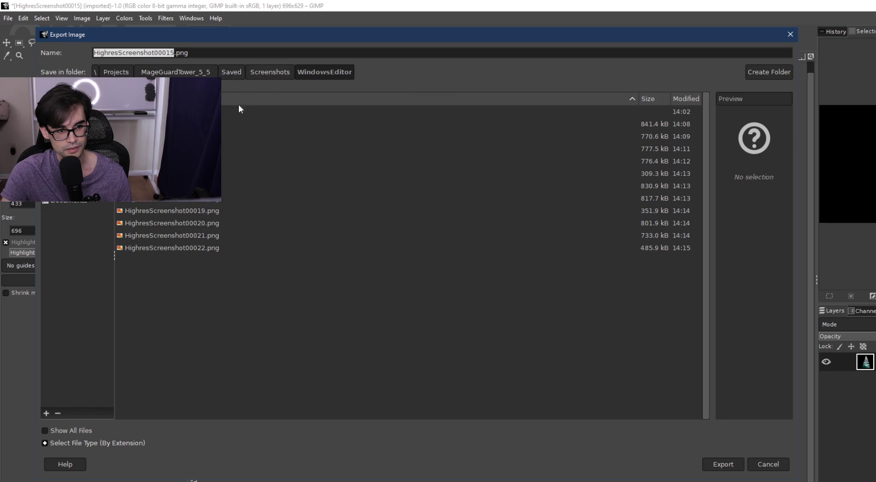
click(176, 52)
text(_)
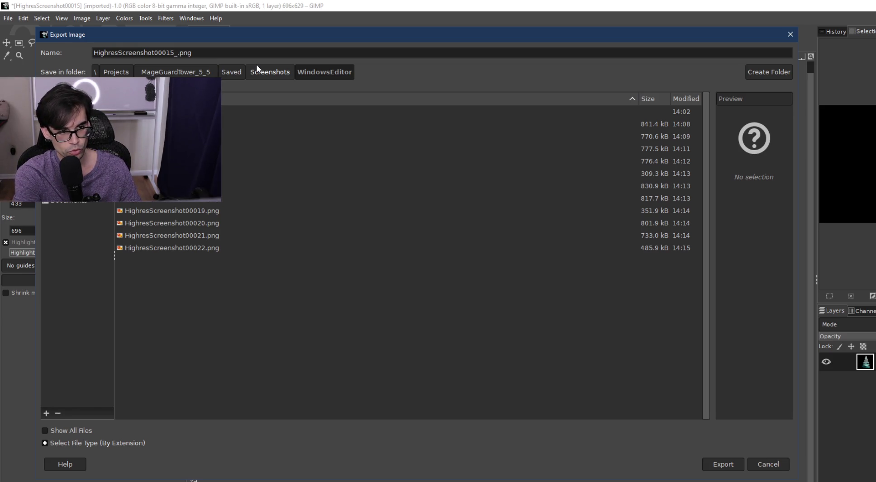
text(Cropped)
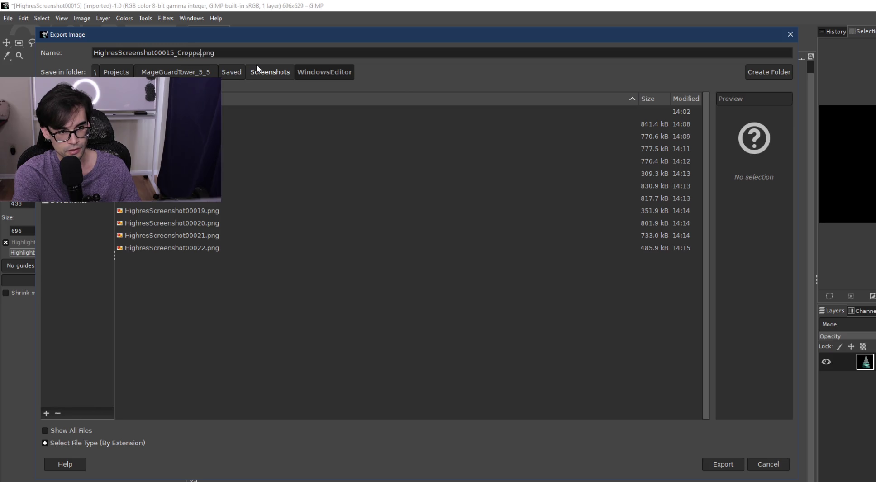
click(724, 463)
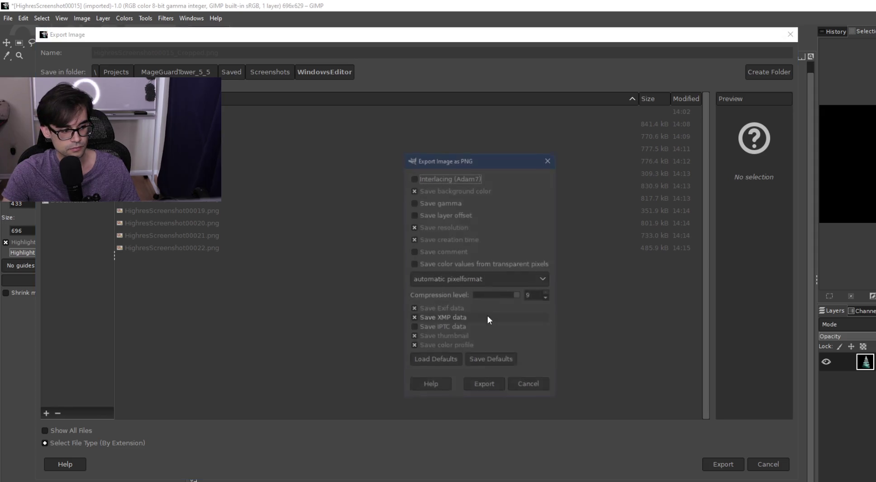
click(495, 385)
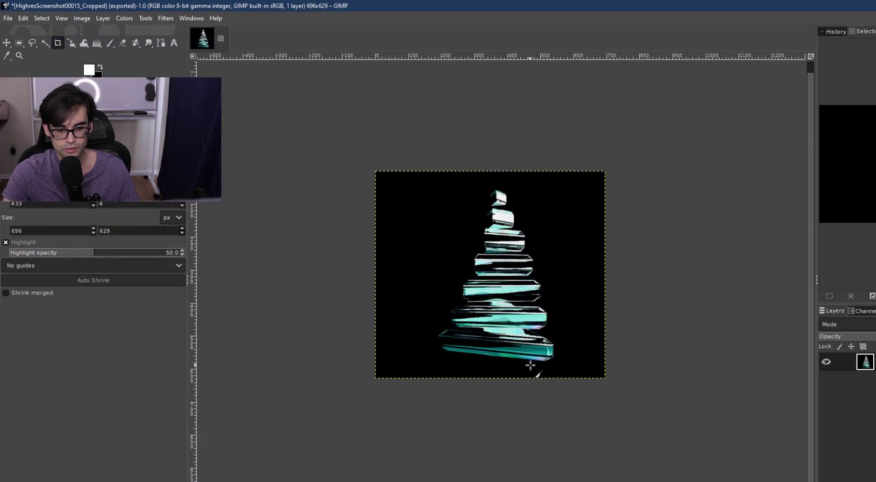
key(alt+Tab)
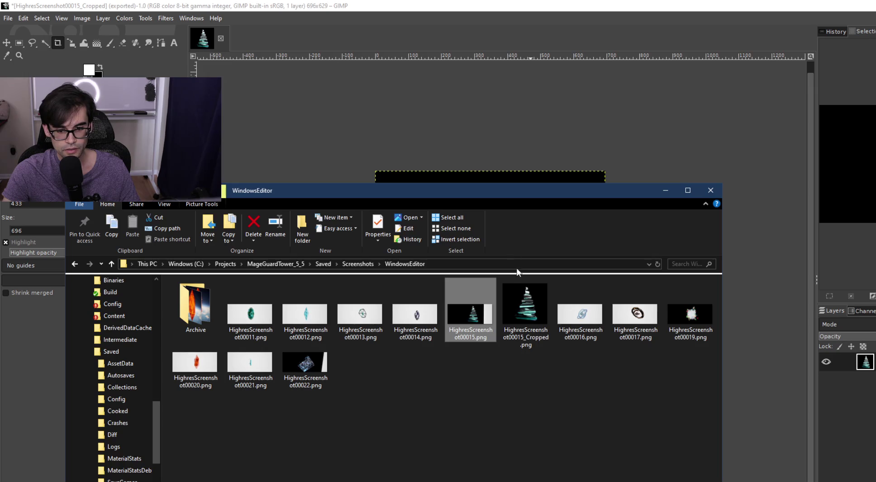
Drop HighresScreenshot00022.png from the folder into GIMP as a new layer.
drag(406, 199, 415, 273)
click(320, 445)
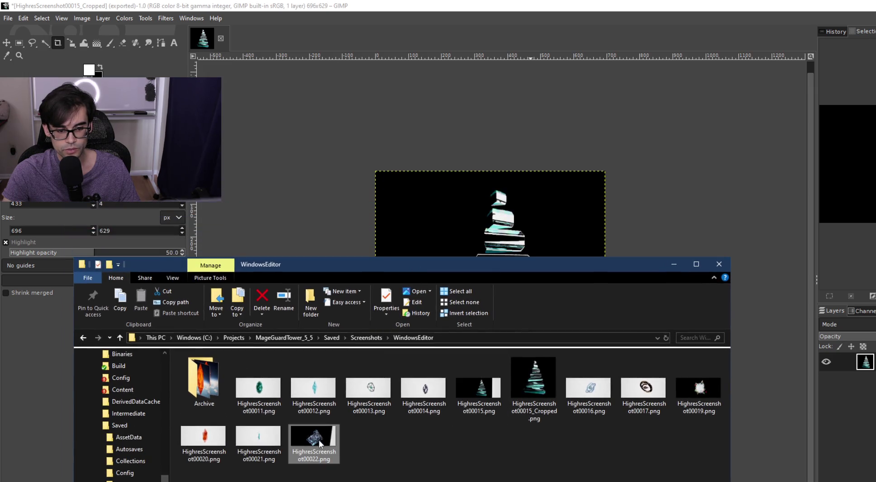
click(674, 266)
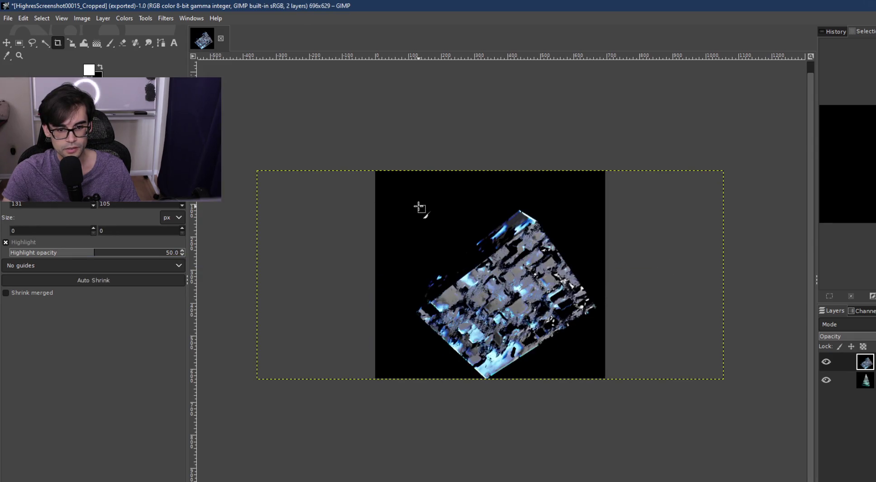
Align the cube crystal layer with the canvas, comparing it against the crystal tree layer.
click(6, 42)
mouse_move(468, 289)
mouse_down()
mouse_move(438, 251)
mouse_move(460, 290)
mouse_up()
mouse_move(516, 320)
mouse_down()
mouse_move(520, 308)
mouse_move(475, 323)
mouse_move(538, 327)
mouse_up()
key(ctrl+z)
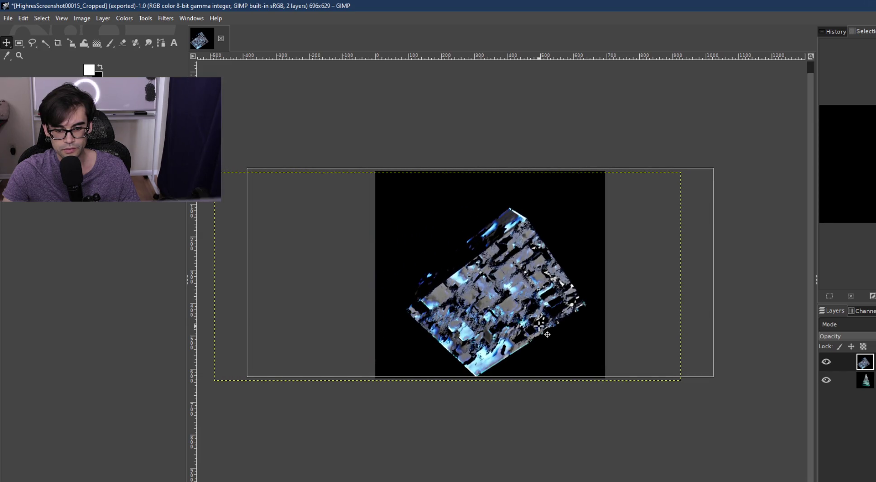
click(825, 381)
click(824, 381)
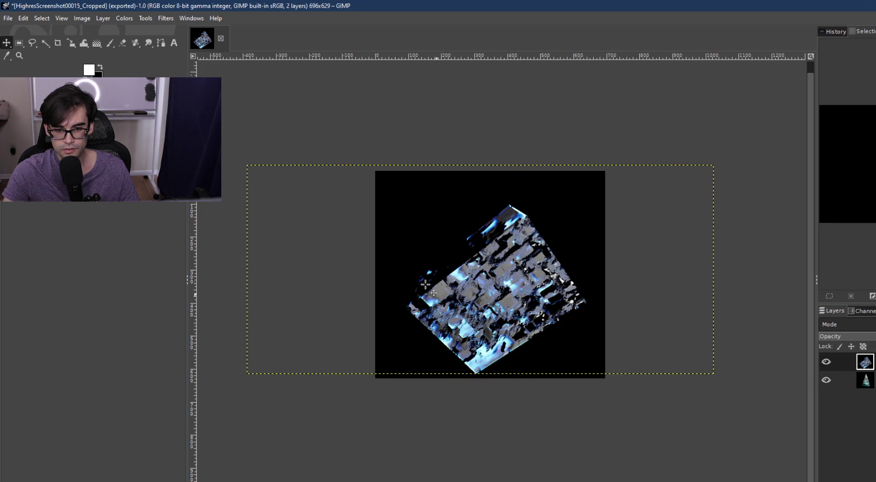
mouse_move(528, 288)
mouse_down()
mouse_move(529, 264)
mouse_move(529, 281)
mouse_move(529, 273)
mouse_up()
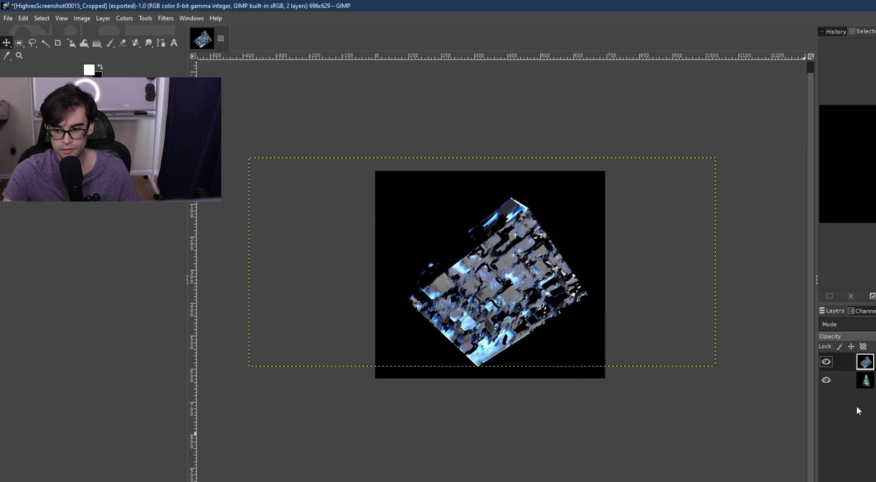
click(869, 385)
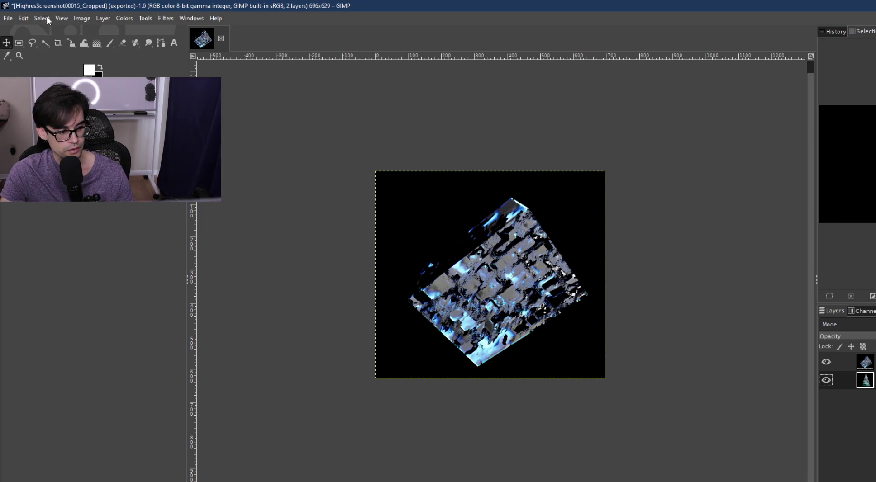
click(10, 18)
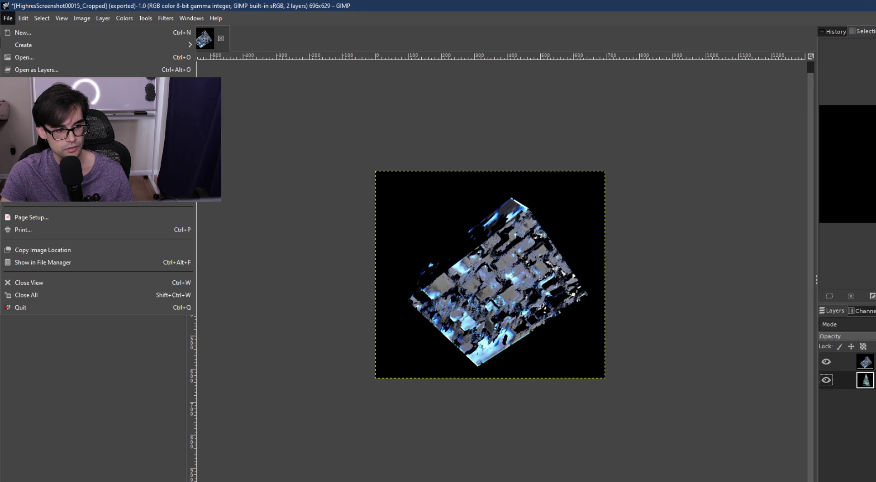
Export as HighresScreenshot00022_cropped.png, then close the image discarding changes.
click(27, 176)
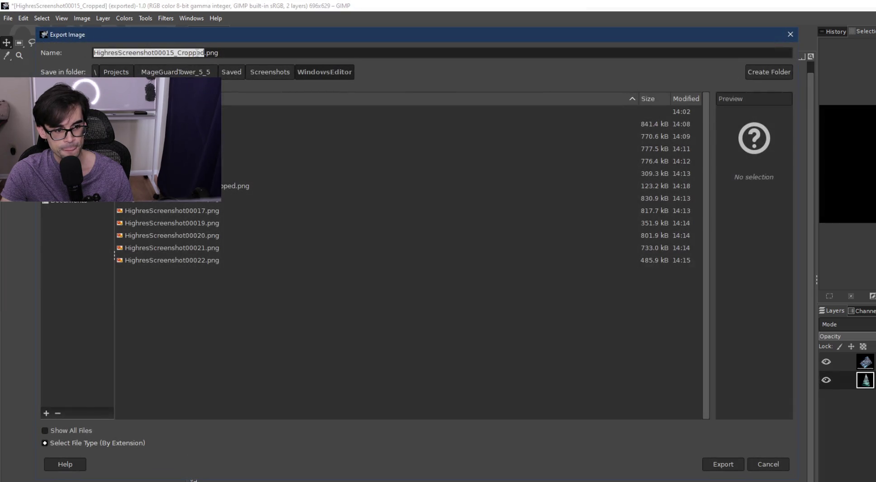
key(alt+Tab)
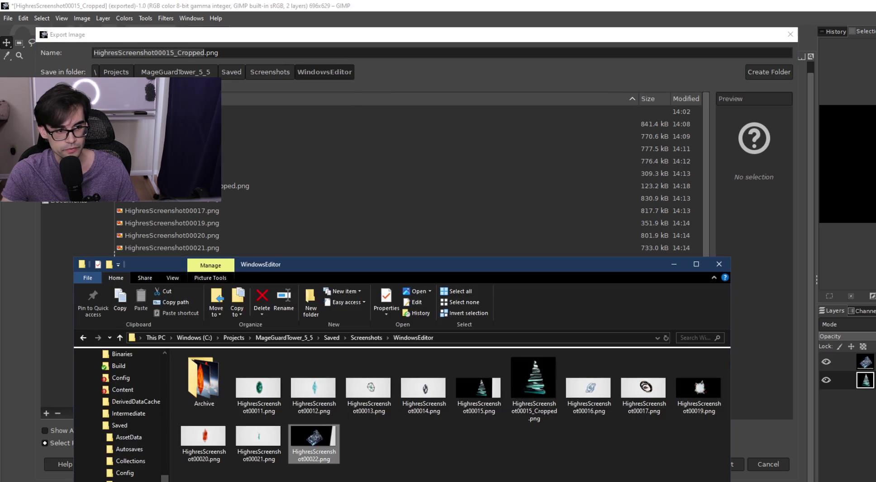
click(200, 253)
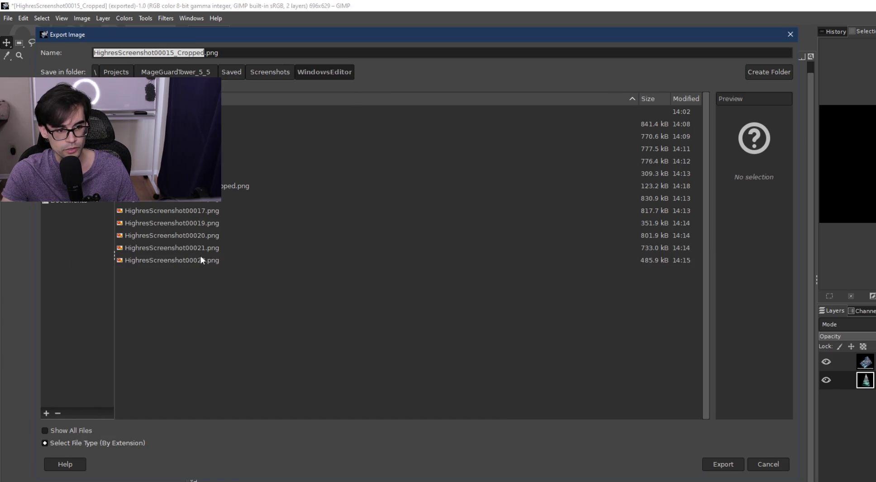
click(198, 262)
click(175, 53)
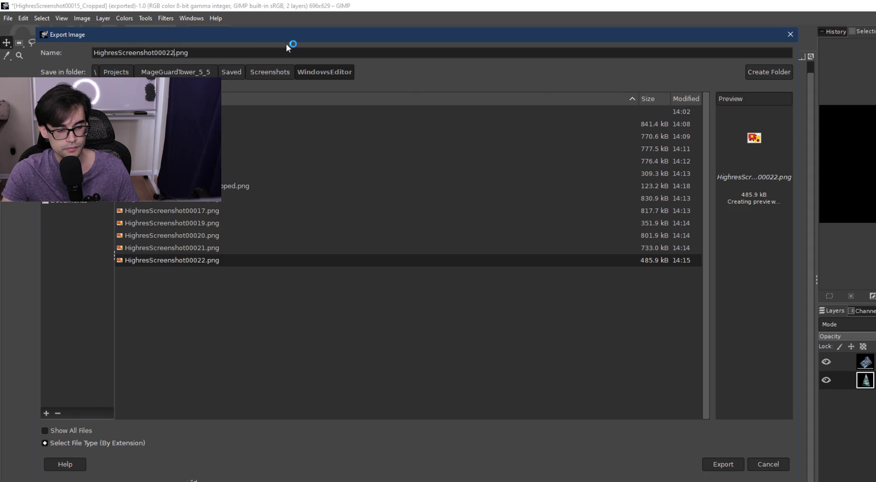
text(_cropped)
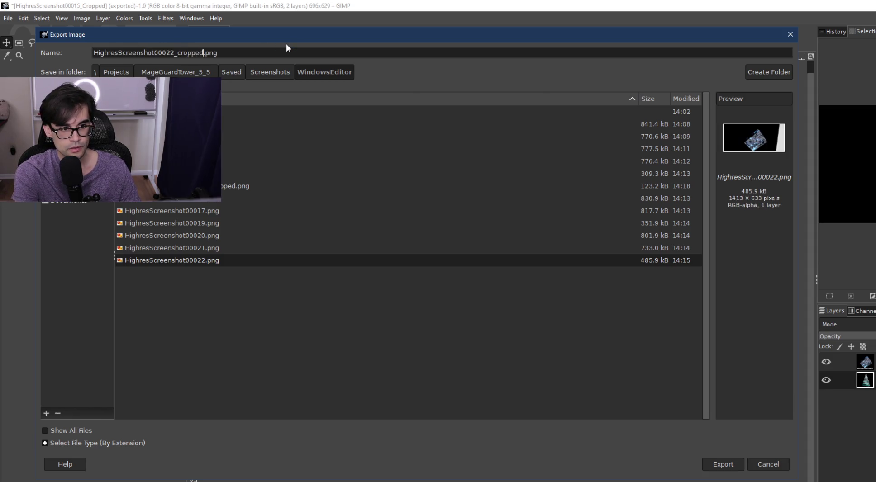
key(Return)
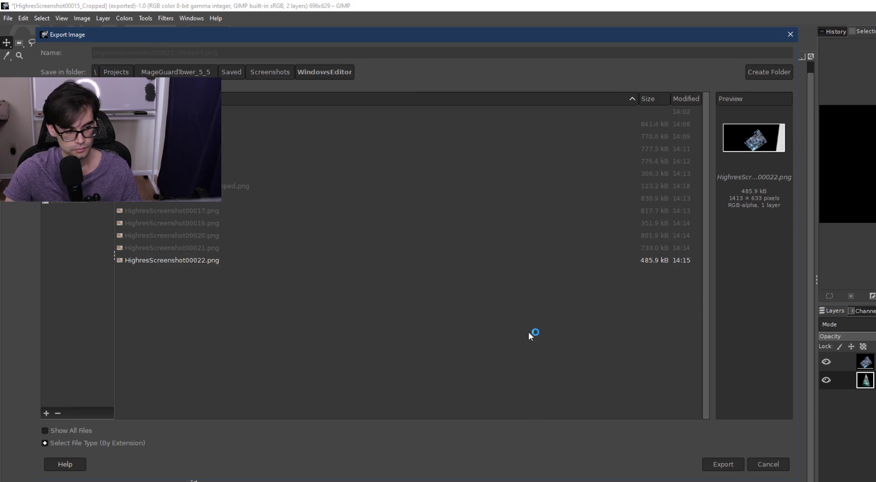
click(485, 381)
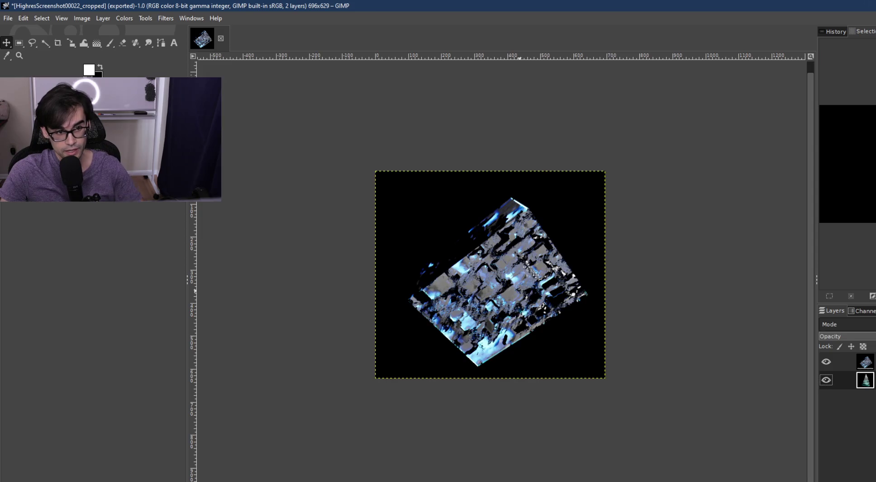
click(221, 38)
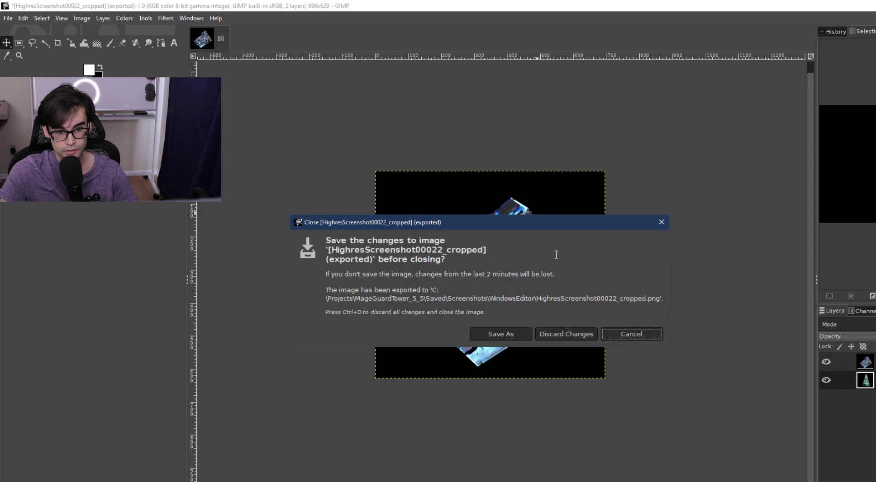
click(569, 335)
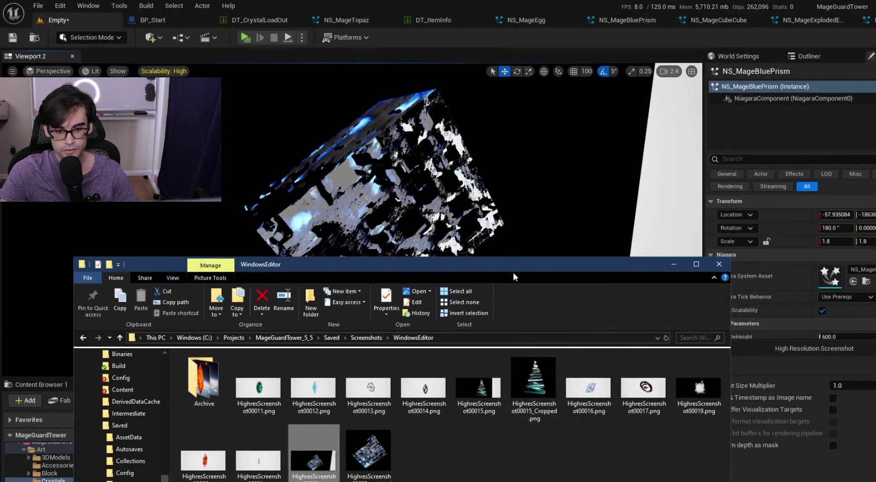
Reposition the WindowsEditor folder window, select several screenshots, and drag the window off to the left.
mouse_move(513, 273)
mouse_down()
mouse_move(543, 212)
mouse_move(606, 128)
mouse_up()
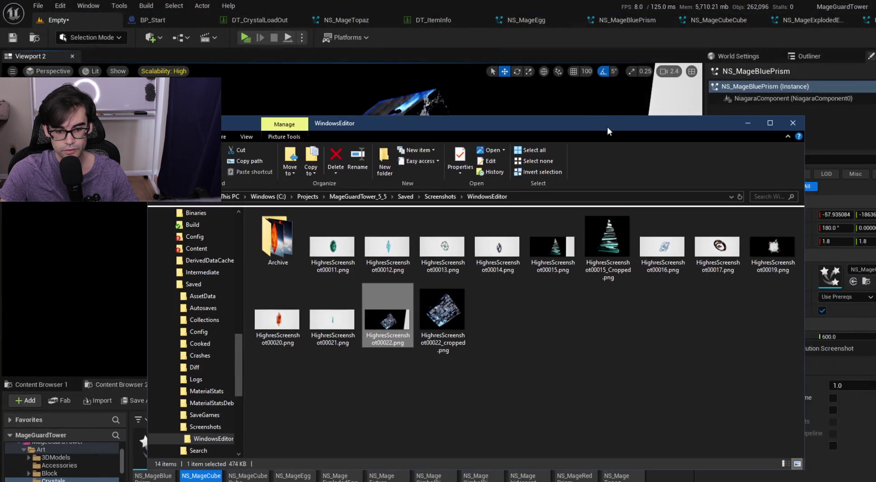
mouse_move(729, 366)
mouse_down()
mouse_move(352, 215)
mouse_move(254, 215)
mouse_up()
drag(656, 124, 62, 195)
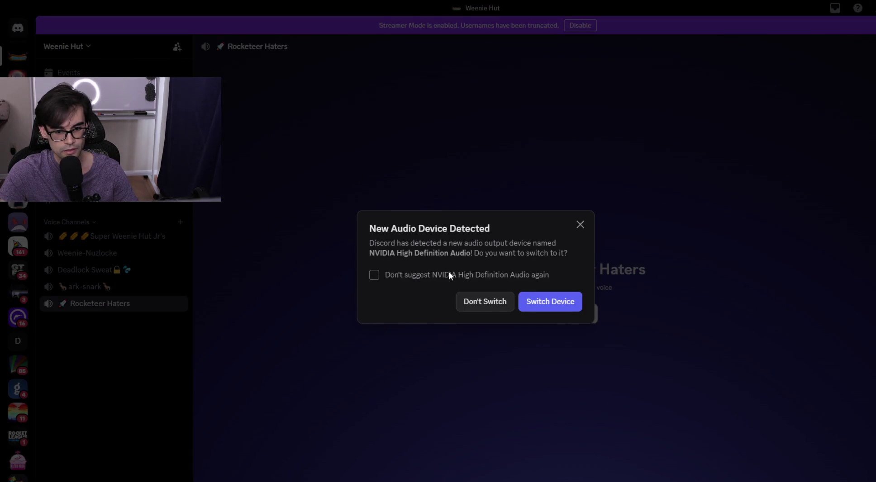
Dismiss the audio device prompt, open Subluminal Work #general, and scroll back to the treasure chest grid.
click(475, 301)
click(18, 28)
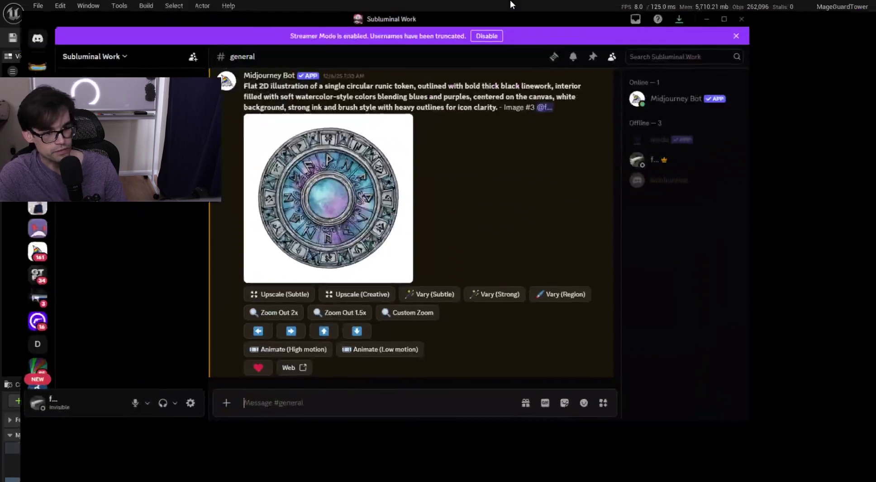
scroll(561, 316, up, 20)
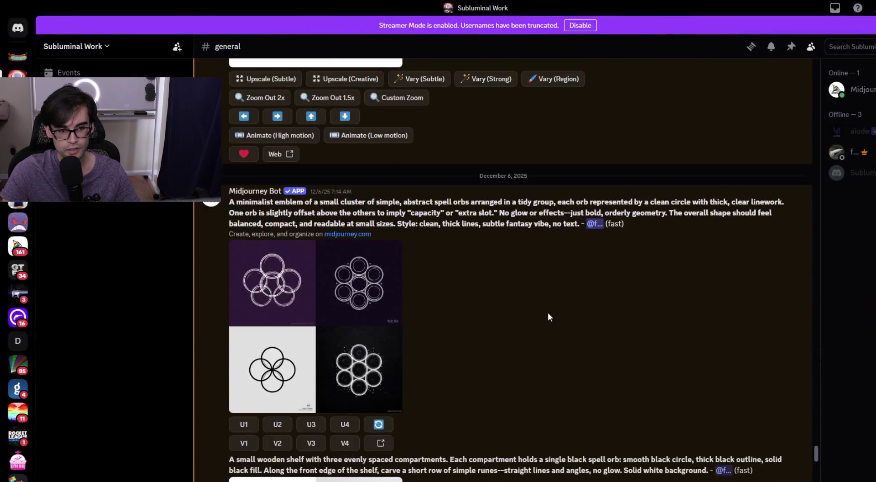
scroll(572, 314, up, 20)
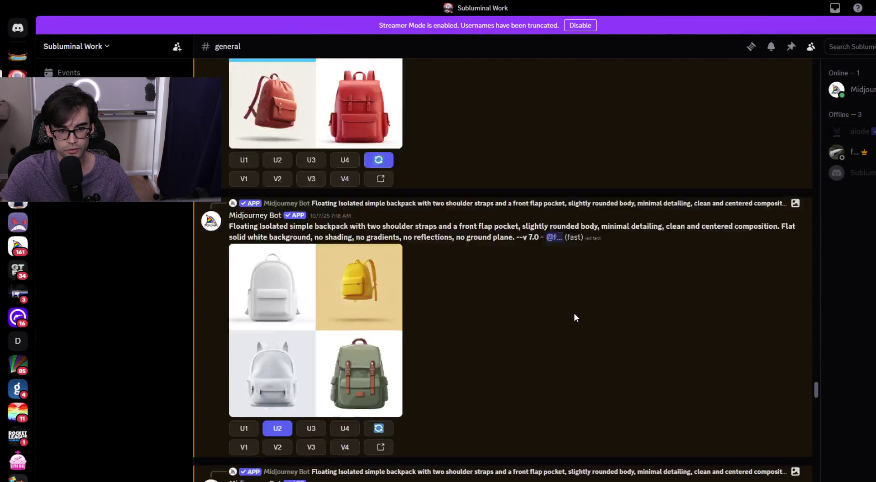
scroll(565, 303, up, 15)
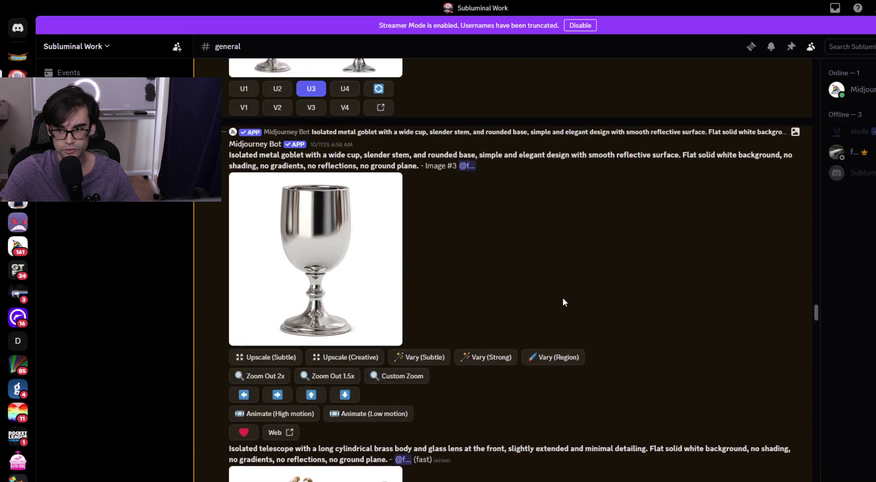
scroll(561, 299, up, 20)
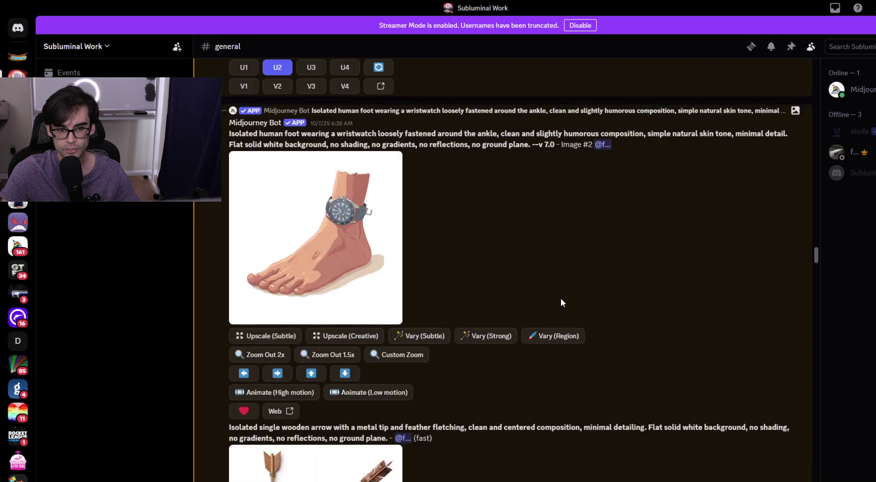
scroll(559, 295, up, 20)
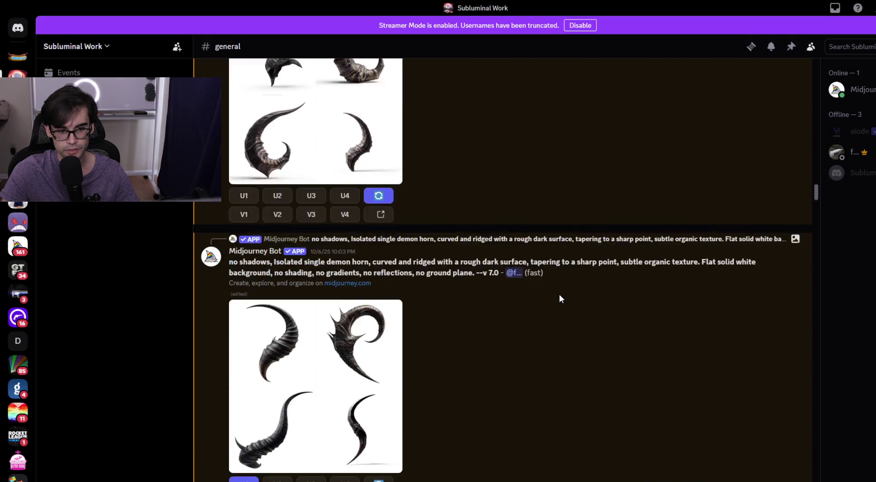
scroll(558, 296, up, 20)
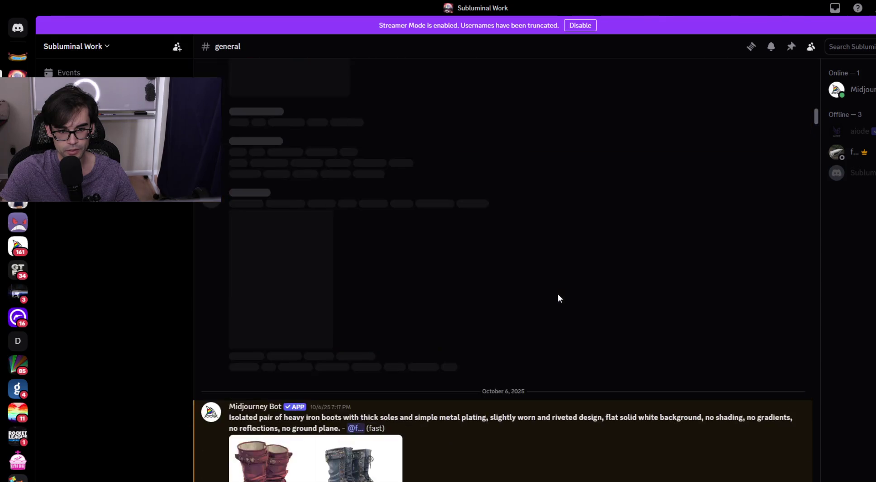
scroll(557, 297, up, 20)
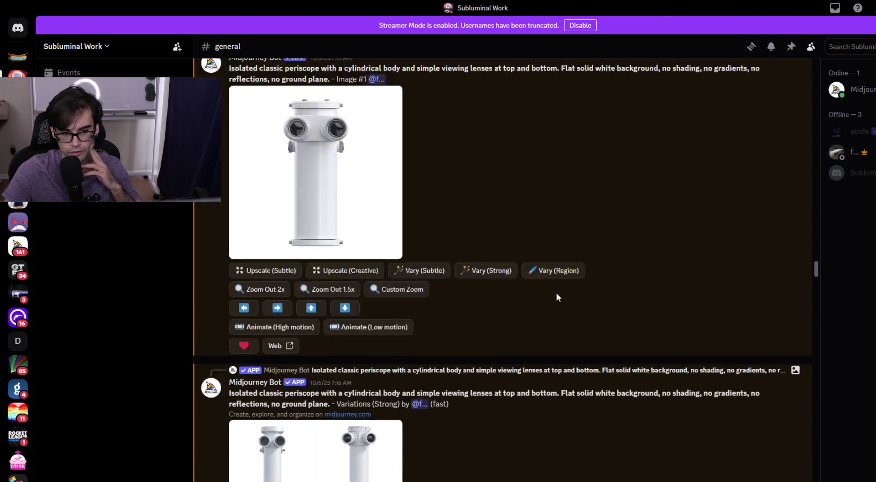
scroll(557, 294, up, 20)
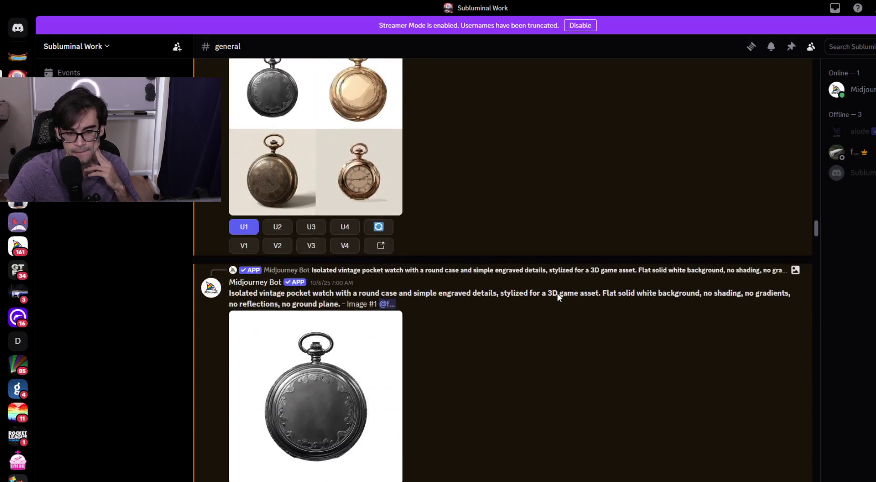
scroll(557, 294, up, 20)
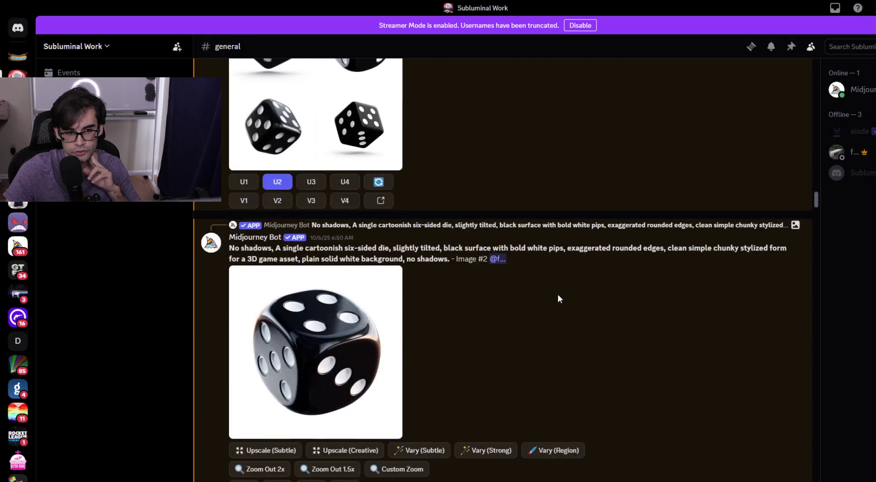
scroll(561, 294, up, 20)
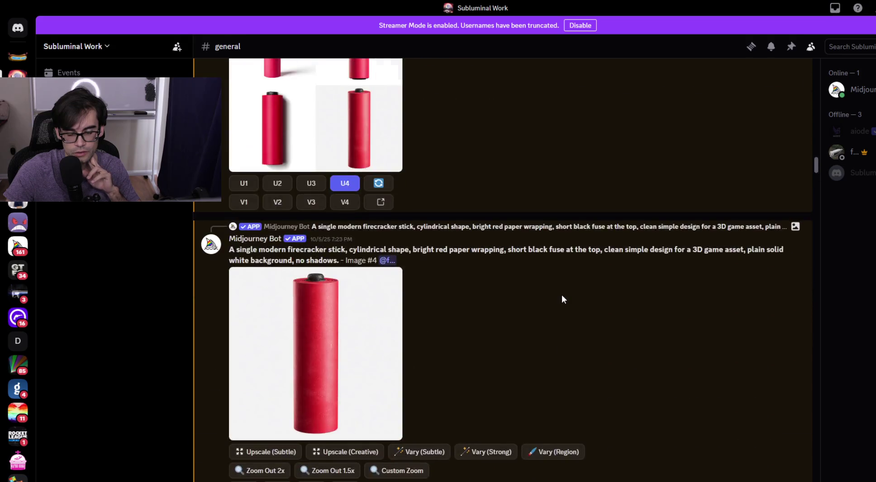
scroll(559, 295, up, 20)
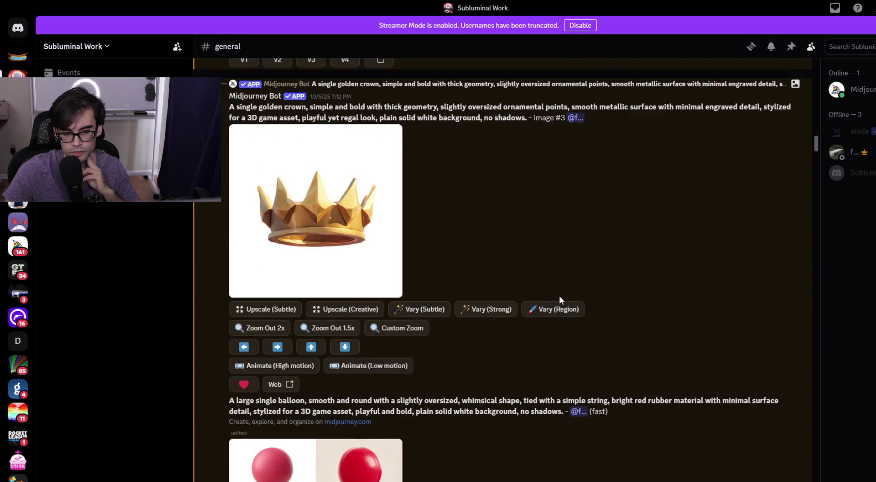
scroll(550, 297, up, 20)
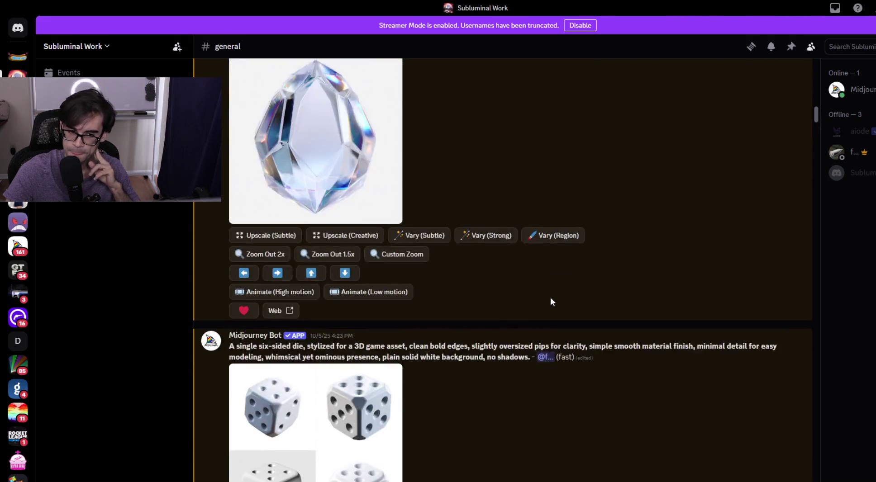
scroll(545, 299, up, 15)
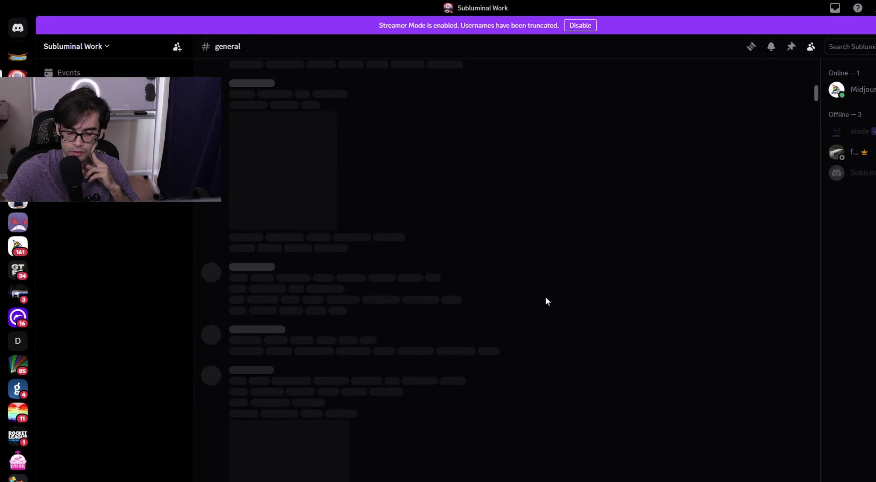
scroll(545, 286, up, 10)
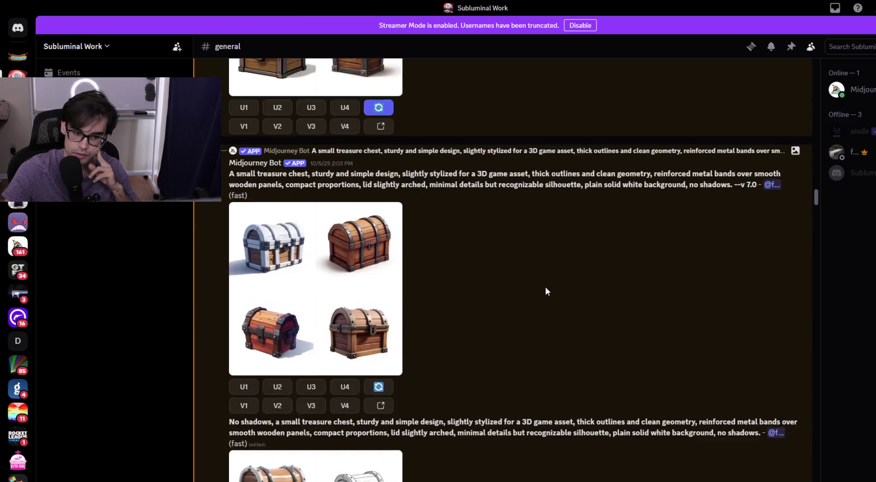
Scroll up to the earlier rock generation and inspect it at full size.
mouse_move(816, 196)
mouse_down()
mouse_move(825, 96)
mouse_move(834, 139)
mouse_up()
scroll(643, 251, up, 3)
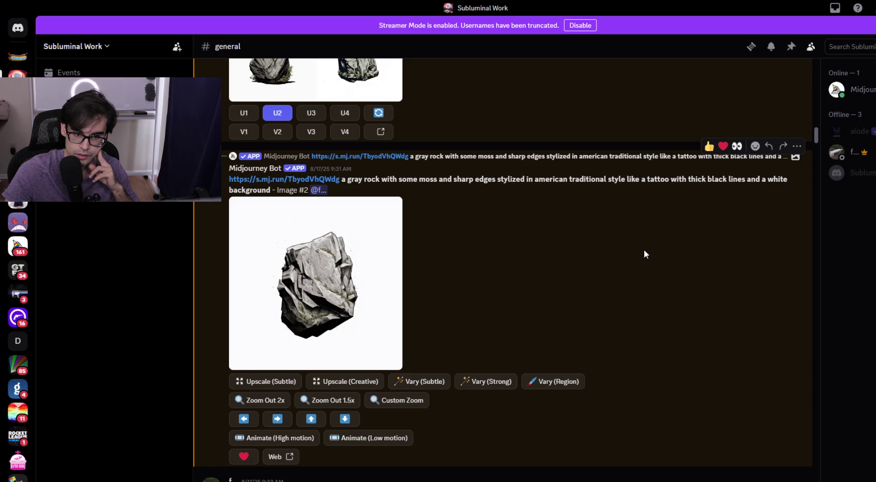
scroll(644, 250, up, 3)
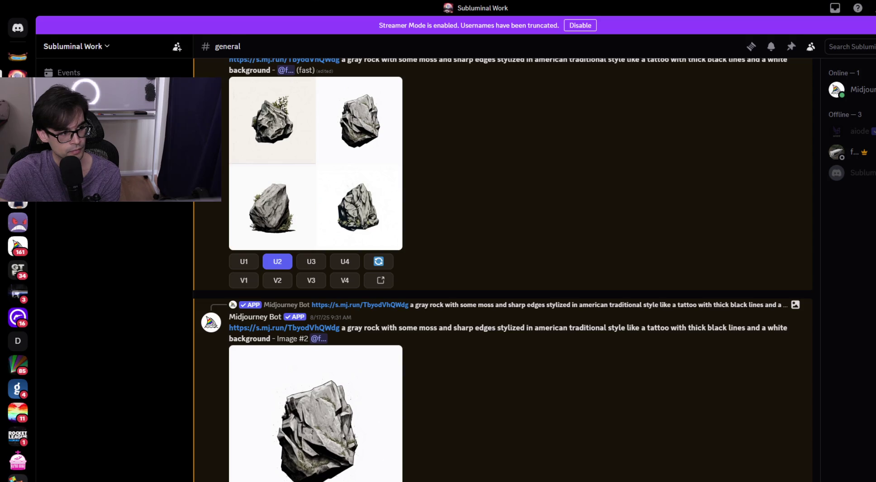
scroll(530, 285, up, 15)
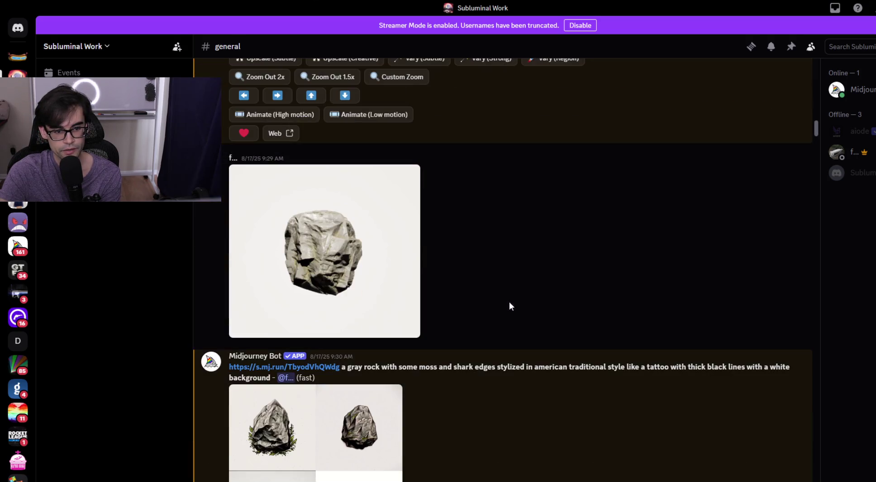
click(414, 270)
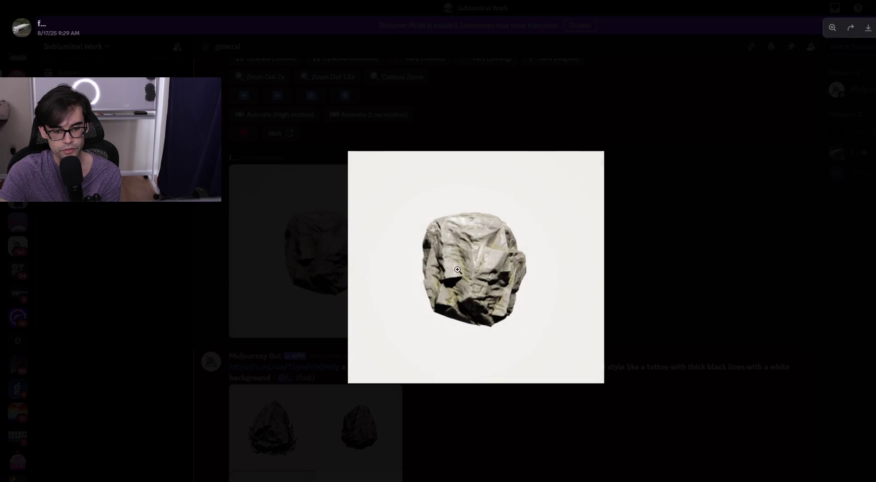
click(652, 287)
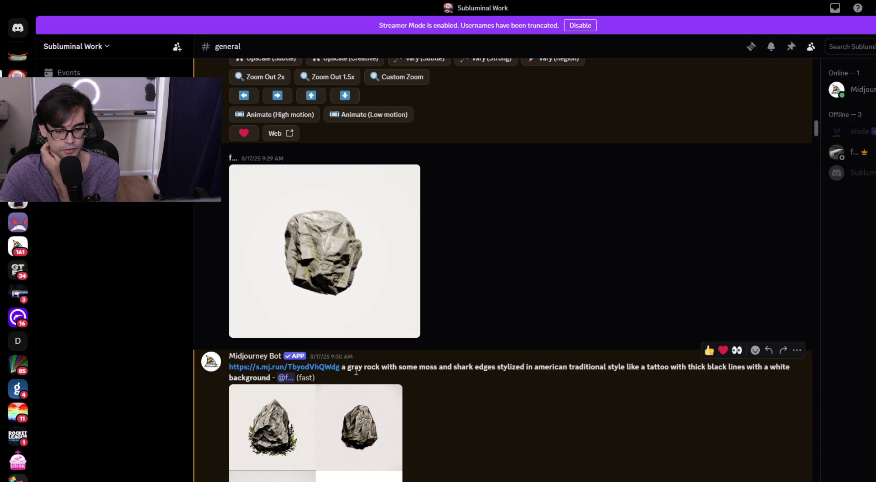
Attach the green crystal screenshot from File Explorer to a new #general message.
scroll(418, 371, down, 5)
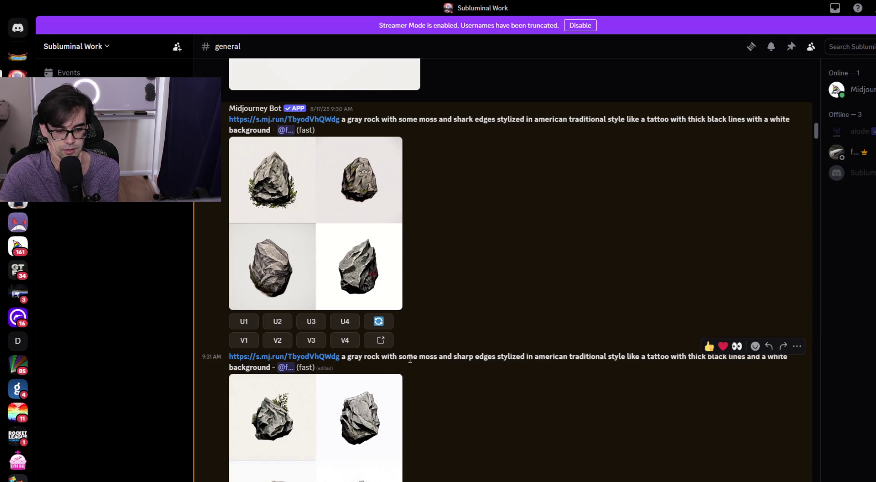
scroll(410, 359, down, 1)
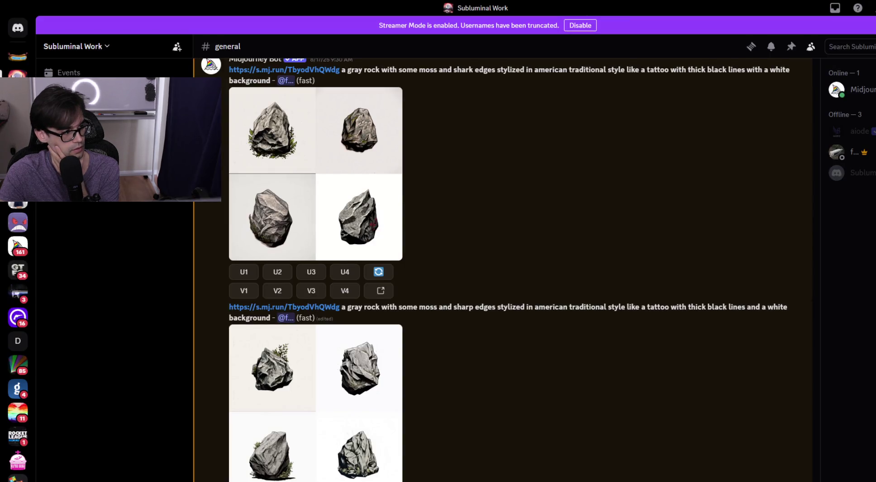
mouse_move(1, 355)
mouse_down()
mouse_move(267, 477)
mouse_move(418, 424)
mouse_up()
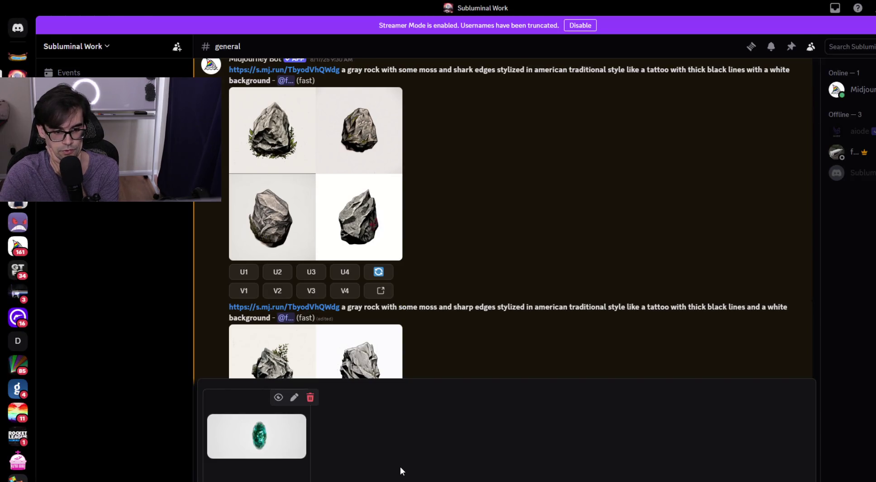
Post the crystal screenshot to #general and copy its image link.
key(Return)
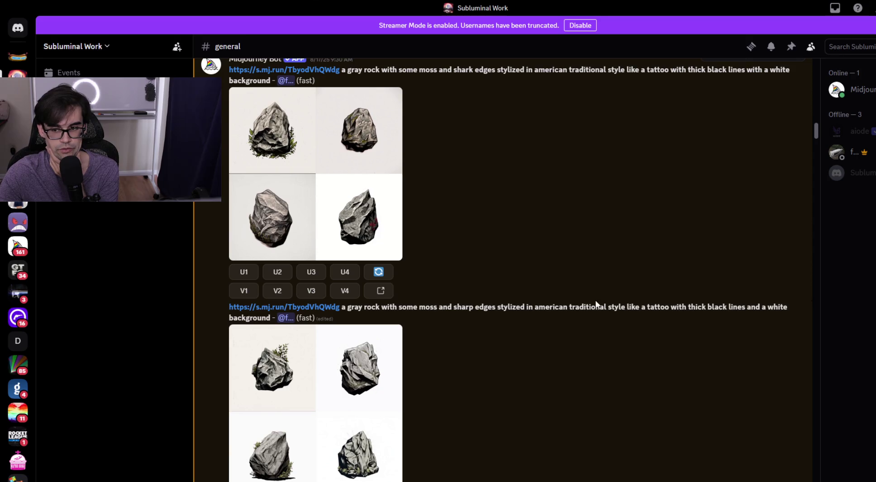
drag(816, 131, 814, 479)
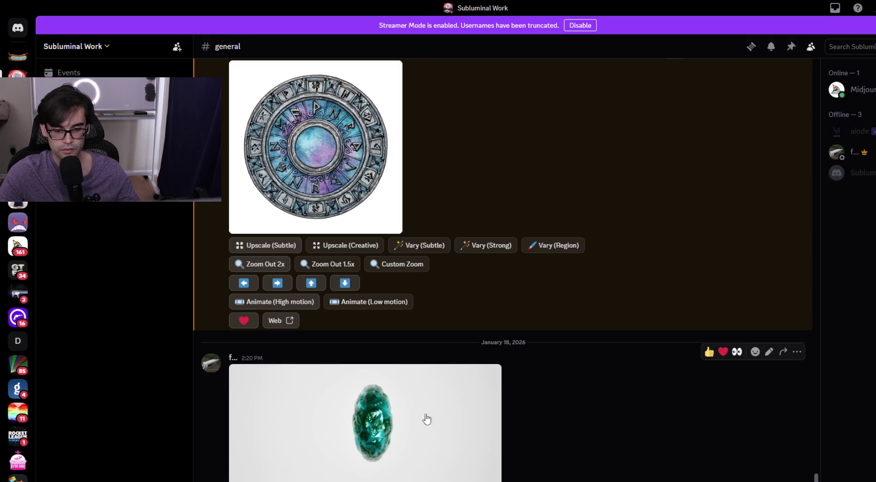
click(411, 395)
right_click(426, 251)
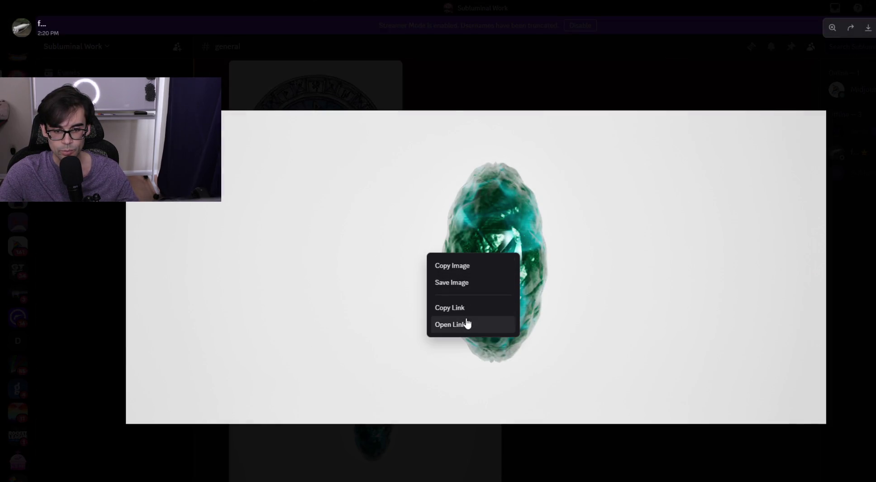
click(460, 307)
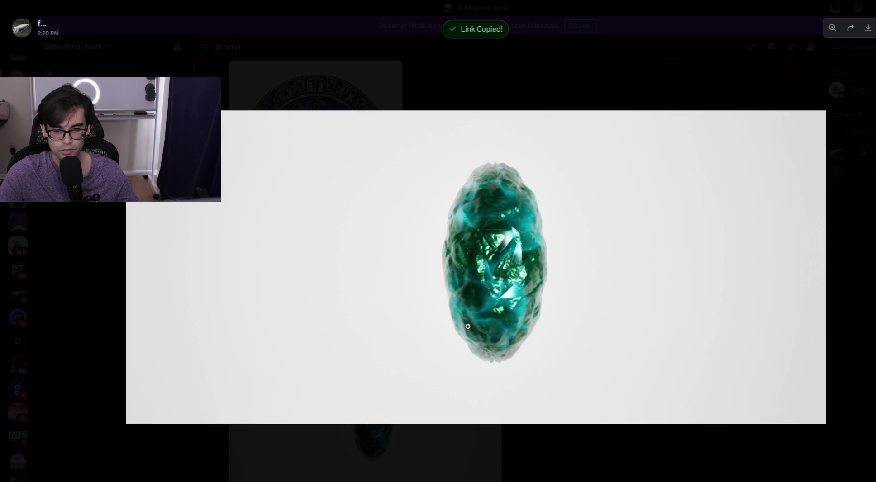
key(Escape)
Run /imagine with the image link and 'Eggshaped crystal with white background'.
text(/imagine)
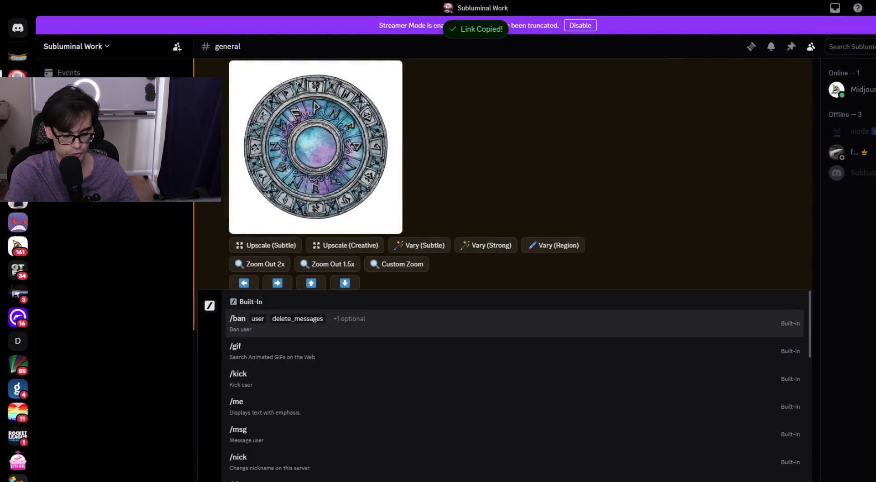
key(Tab)
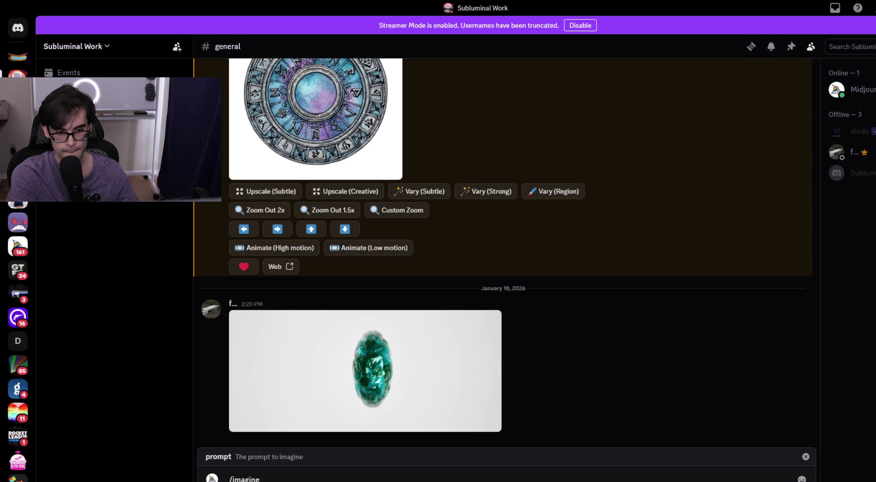
key(Return)
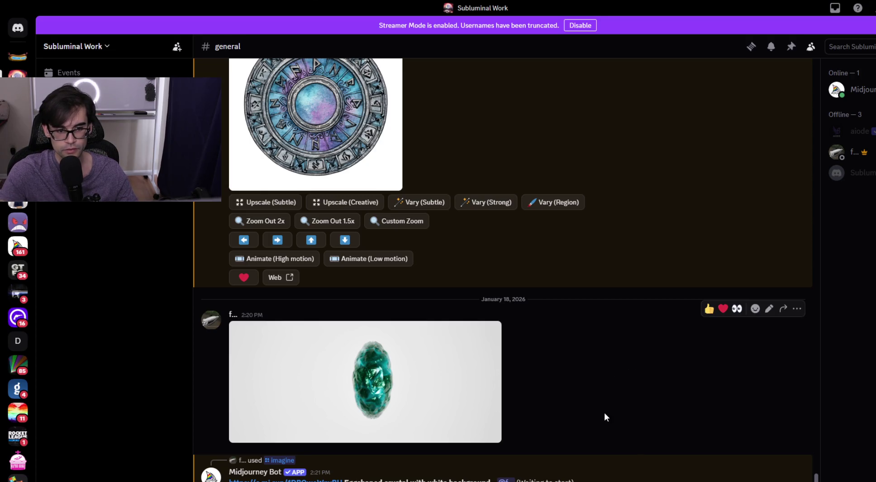
scroll(545, 306, up, 5)
scroll(379, 258, down, 5)
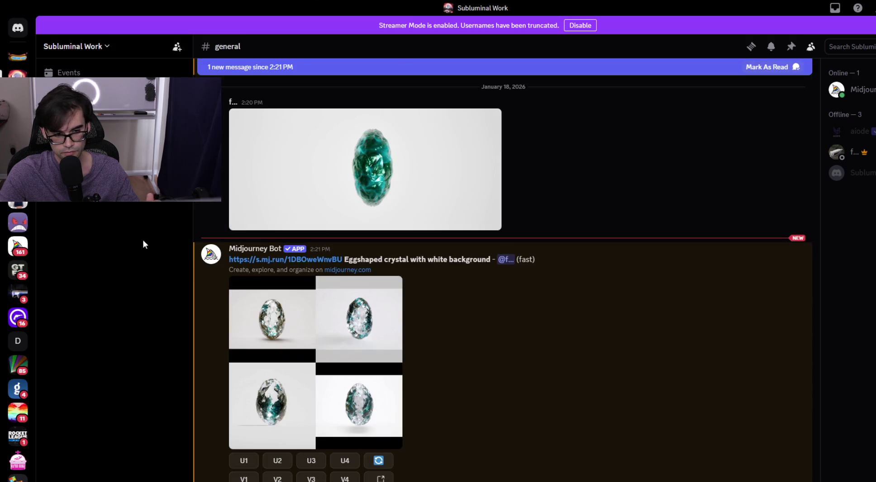
click(282, 400)
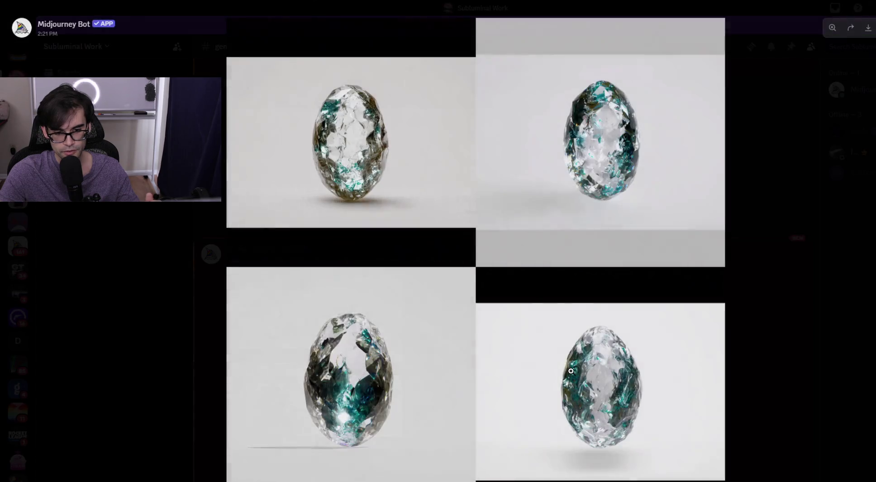
click(789, 345)
scroll(450, 276, up, 10)
scroll(369, 258, up, 8)
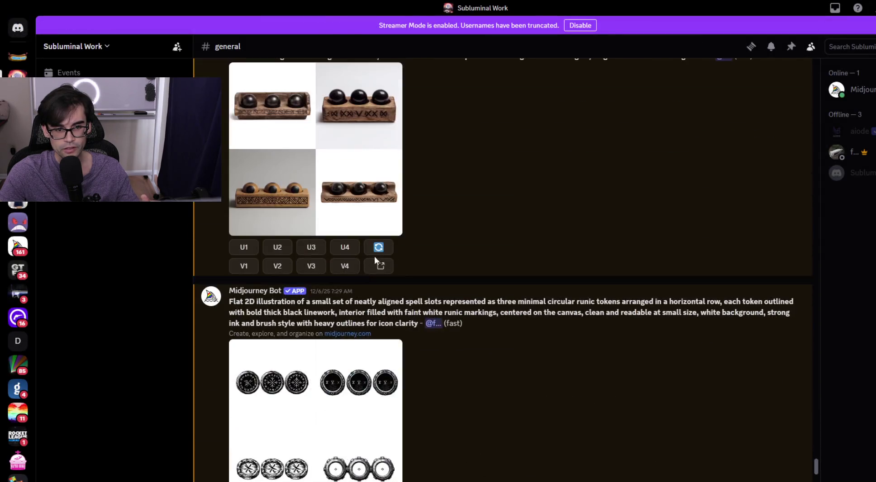
scroll(280, 263, down, 15)
scroll(281, 263, up, 1)
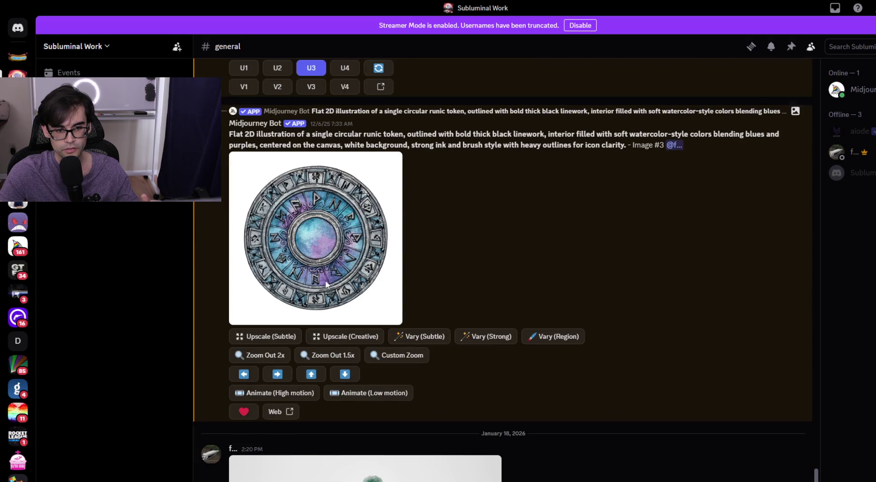
click(327, 279)
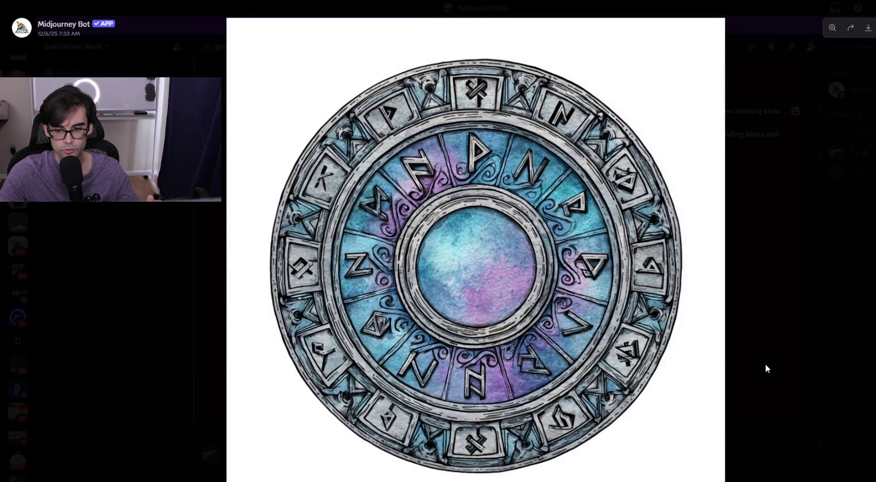
click(765, 364)
scroll(554, 381, down, 5)
scroll(554, 381, up, 5)
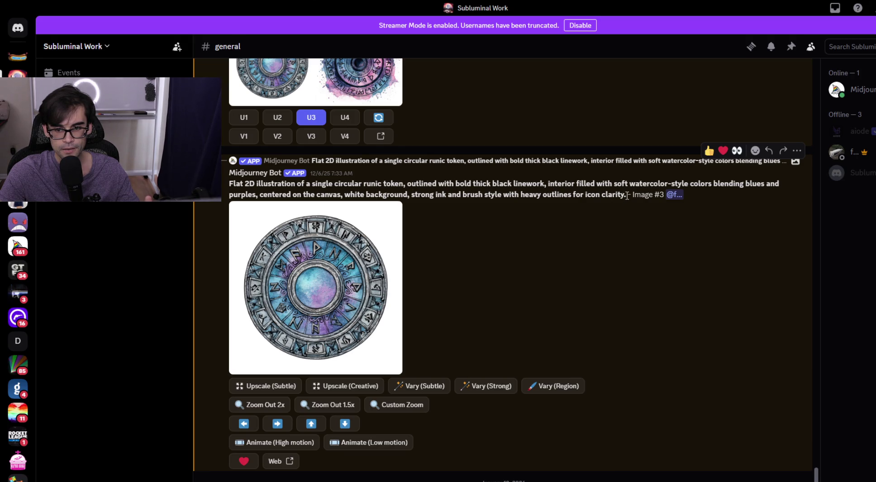
drag(626, 195, 231, 184)
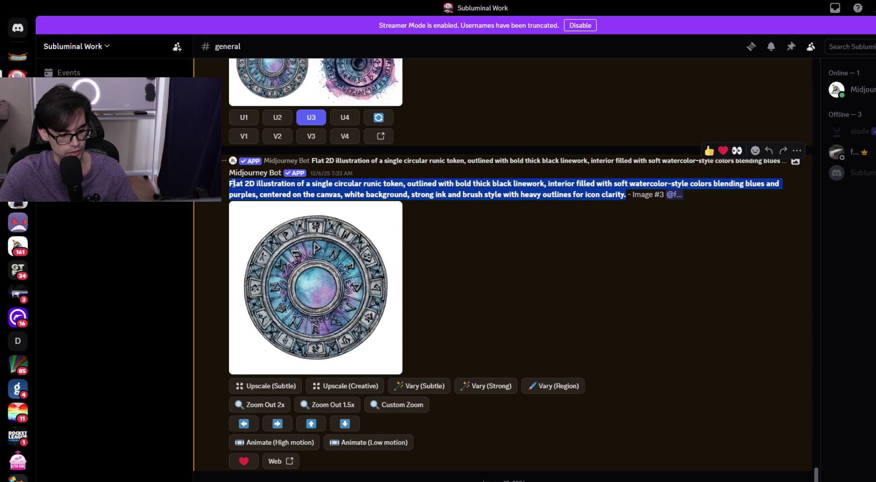
click(555, 320)
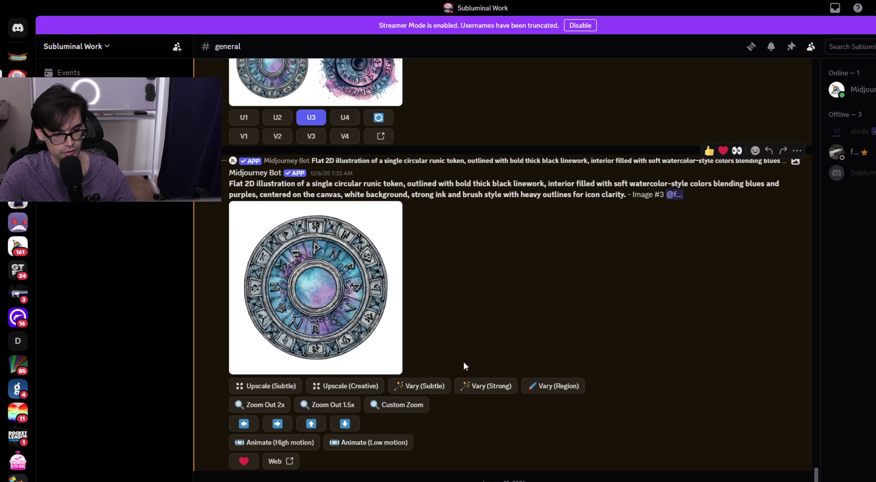
scroll(536, 314, down, 10)
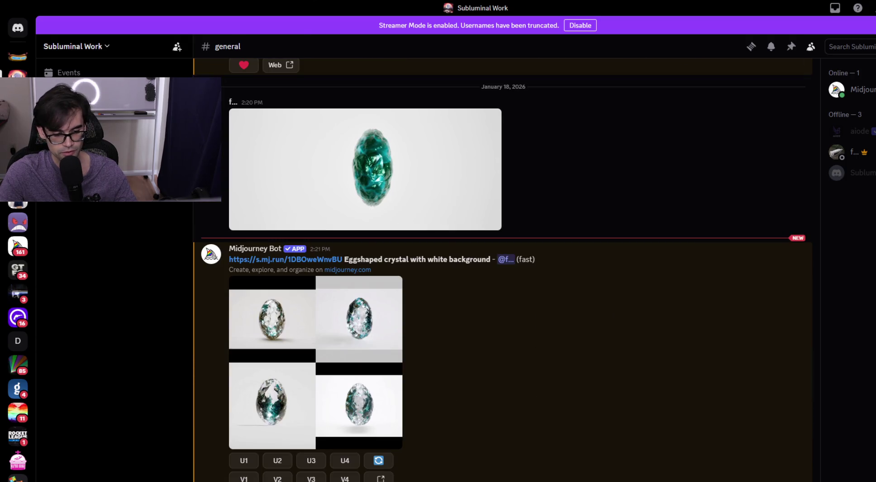
Start a Midjourney /imagine command in the message box.
text(/)
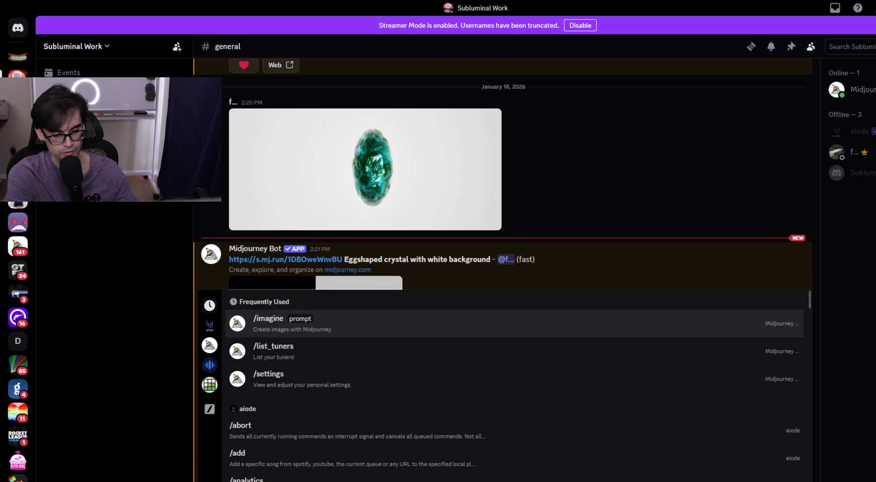
text(i)
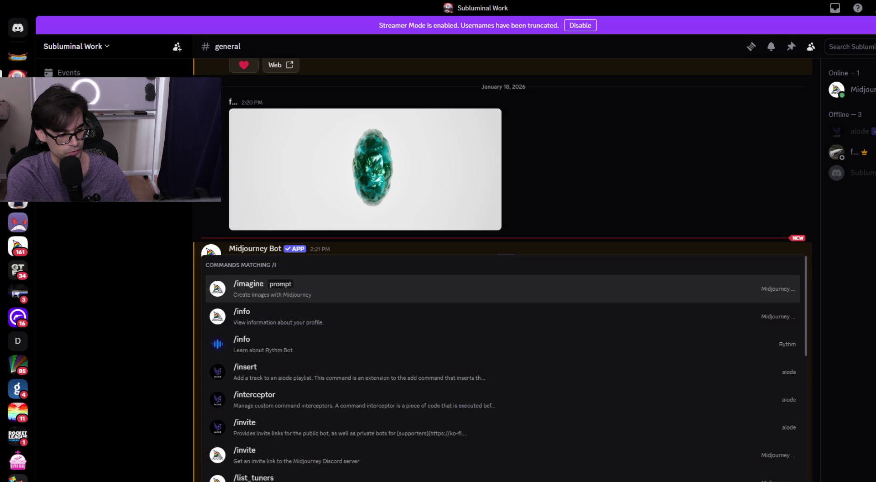
key(Escape)
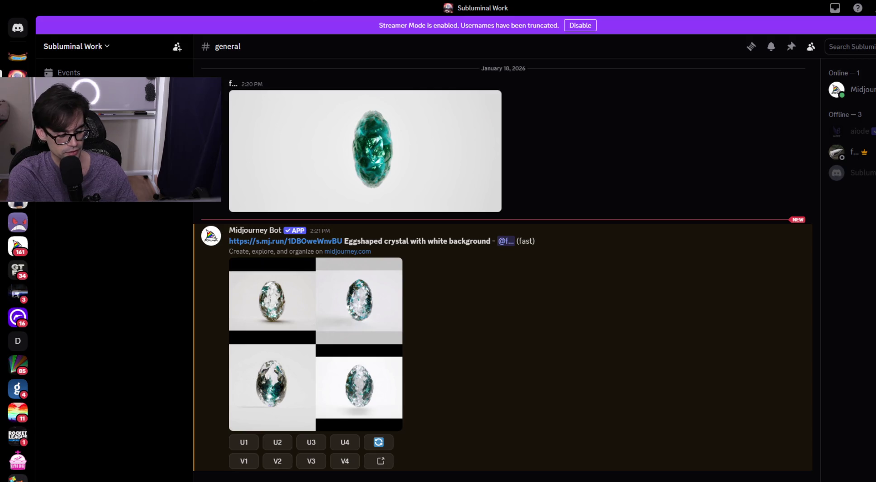
key(Tab)
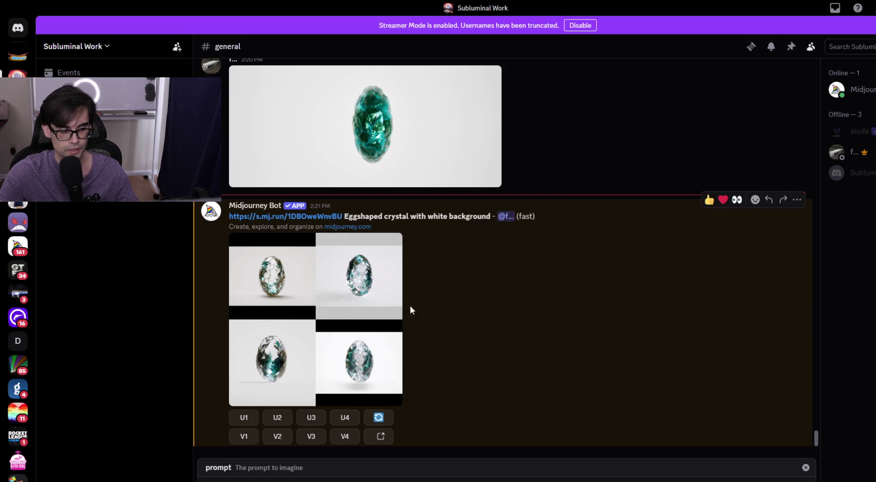
Paste the crystal screenshot's link with the flat 2D watercolor egg, bold black outlines prompt and submit.
scroll(305, 330, up, 3)
click(431, 261)
right_click(430, 261)
click(471, 326)
click(483, 441)
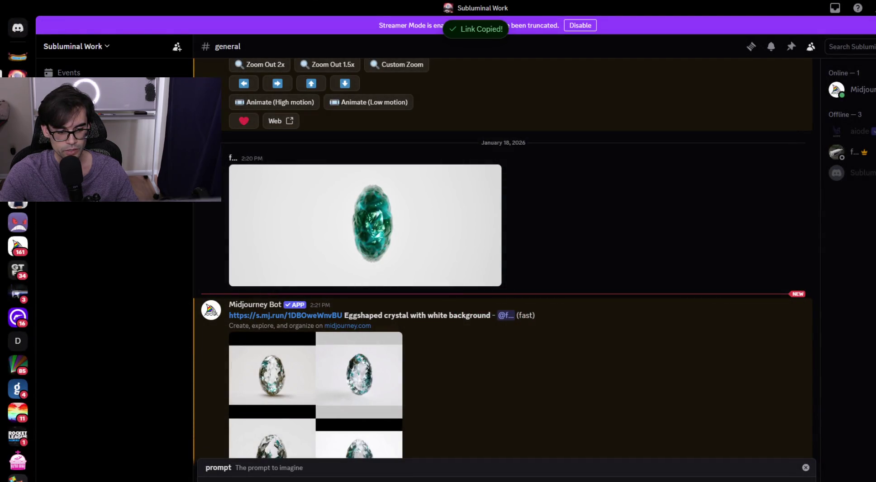
key(ctrl+v)
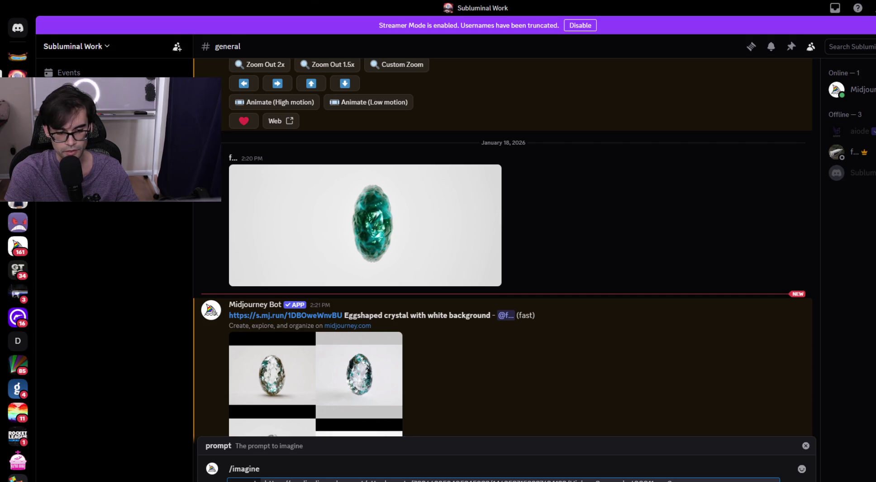
key(Return)
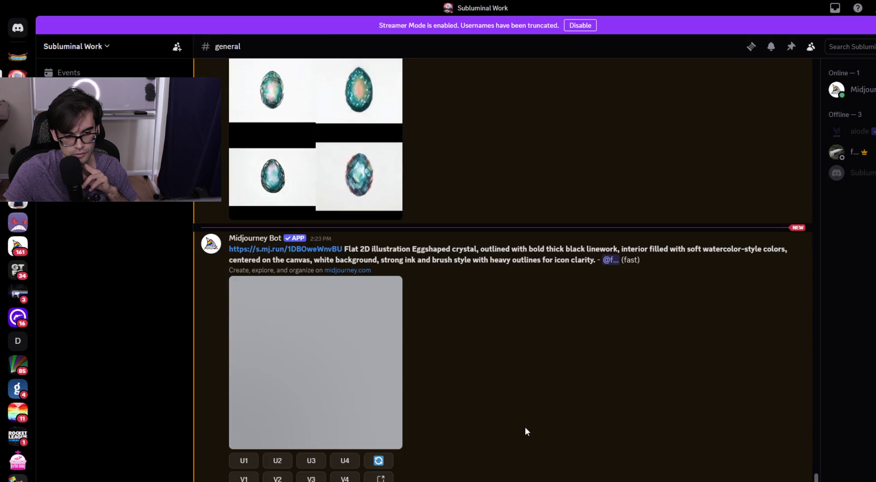
click(308, 359)
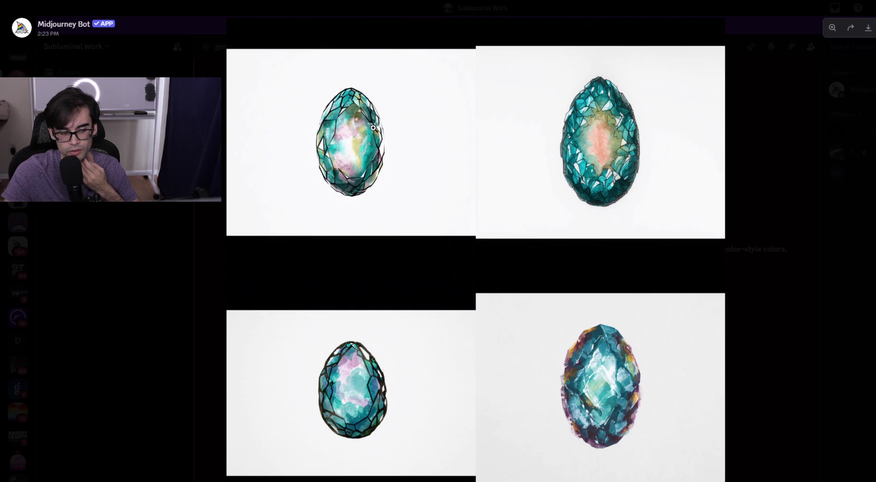
click(793, 351)
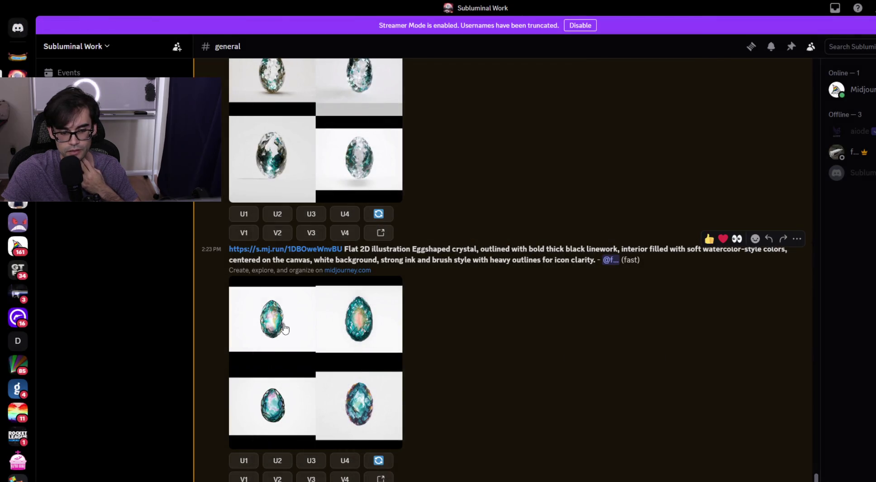
click(244, 460)
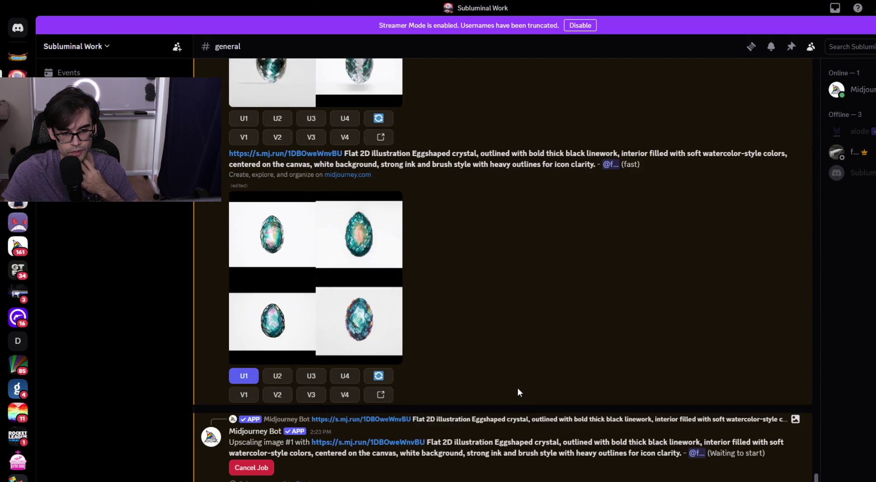
Save the upscaled egg image, creating and entering a new Crystals folder inside UI.
click(318, 308)
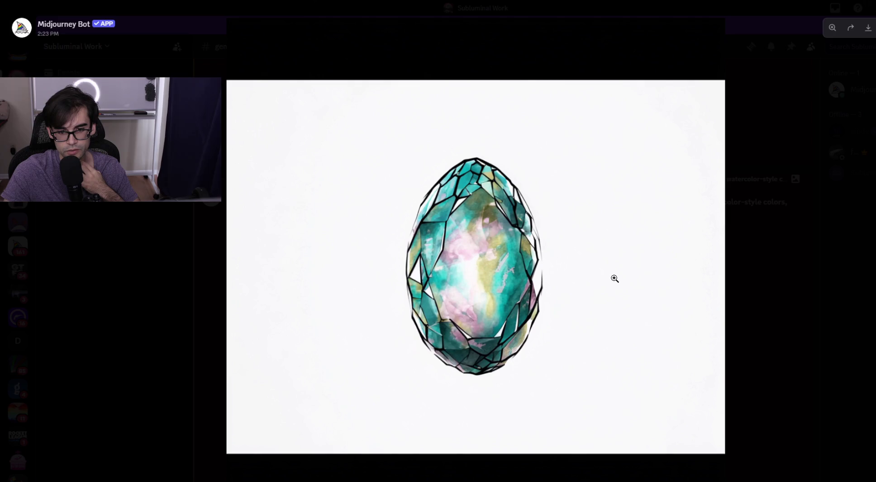
right_click(505, 261)
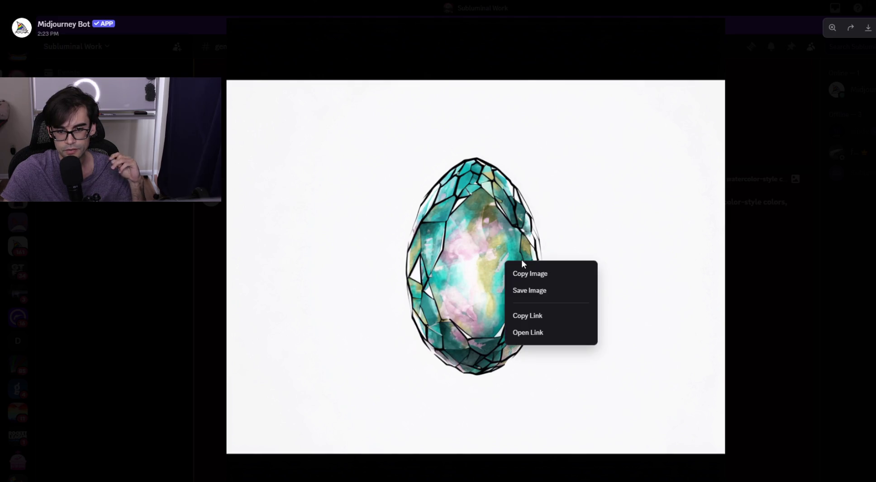
click(552, 292)
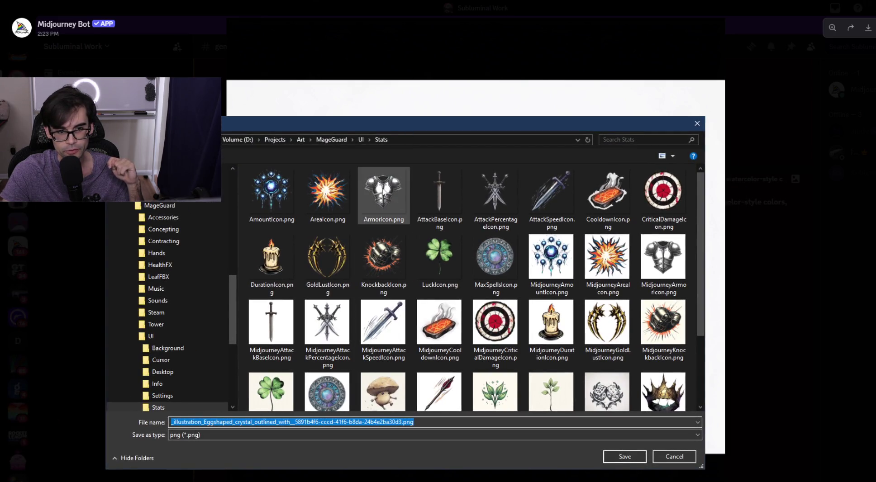
click(361, 140)
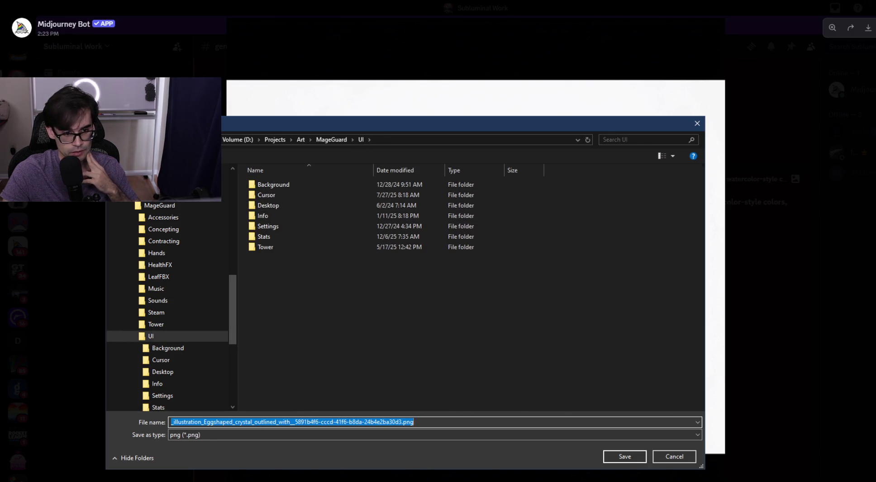
key(ctrl+shift+n)
text(C)
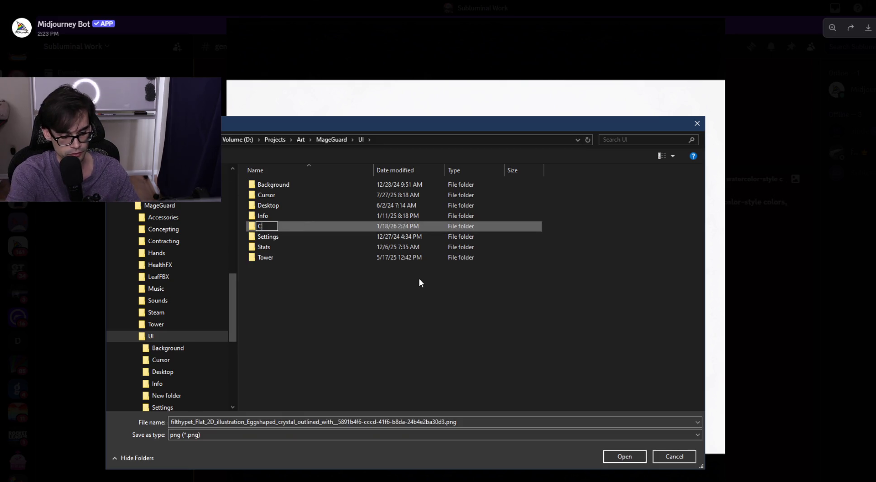
text(rystals)
key(Return)
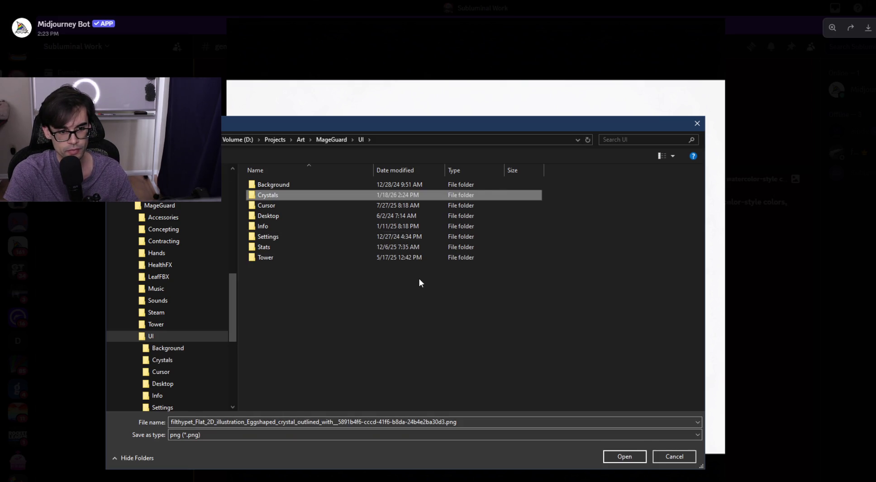
key(Return)
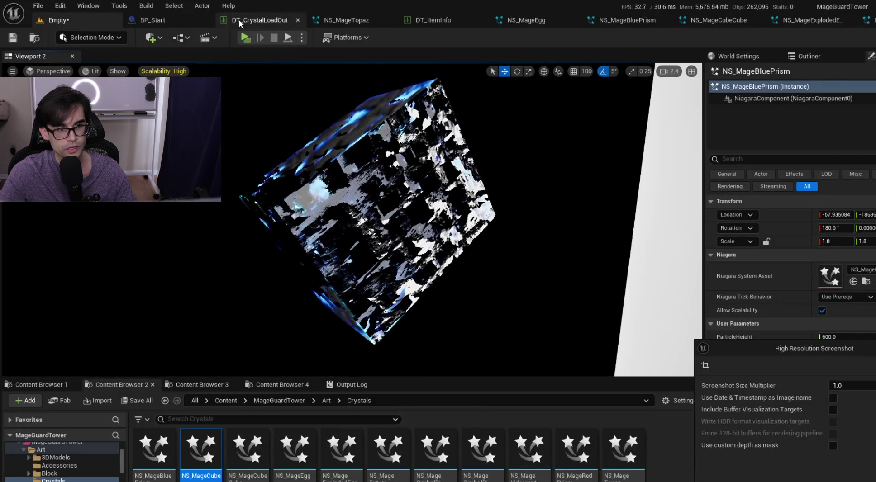
Name the file MageEgg.png and save it into the Crystals folder.
click(244, 20)
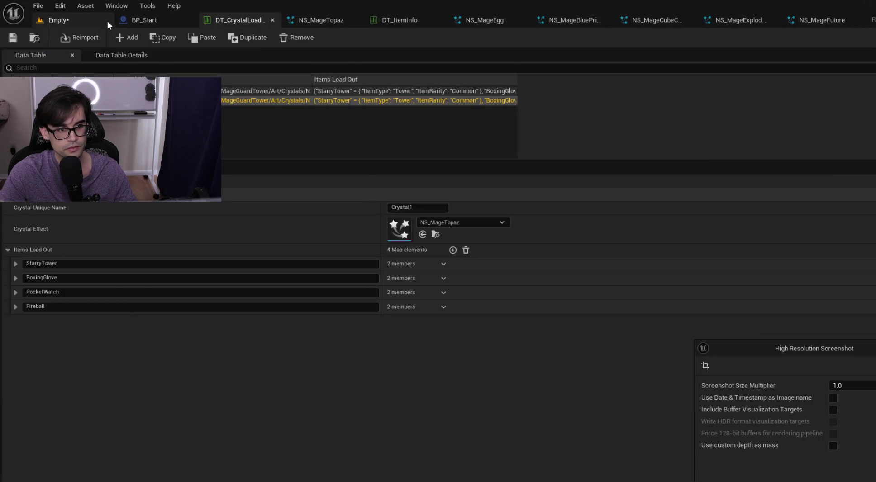
click(79, 23)
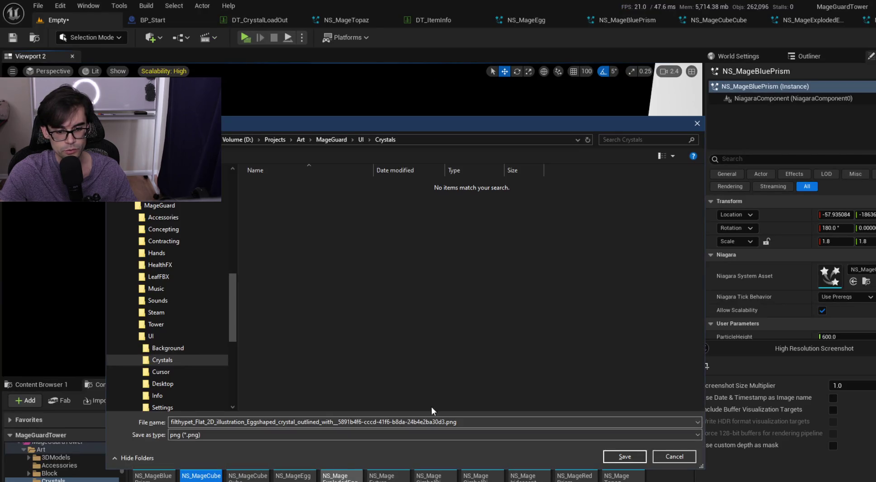
click(440, 422)
key(ctrl+shift+Left)
key(ctrl+shift+Left)
key(ctrl+shift+Left)
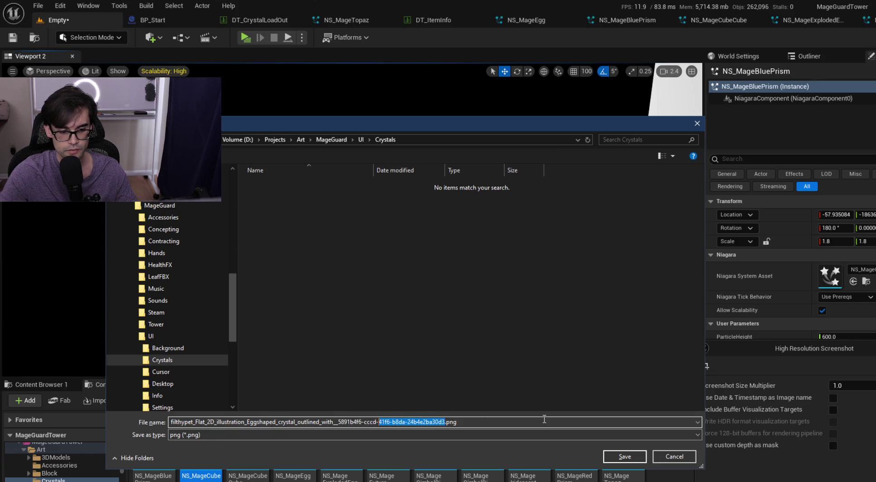
key(ctrl+shift+Left)
key(ctrl+shift+Left)
key(ctrl+shift+Left)
text(MageE)
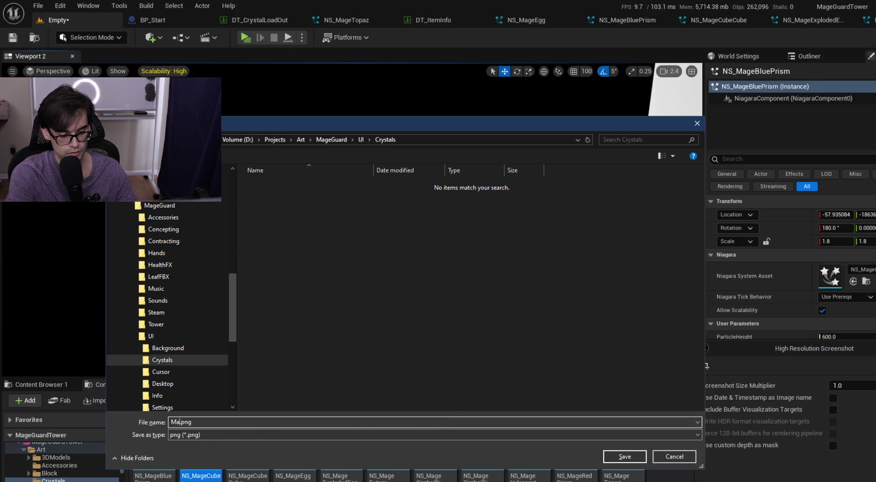
text(gg)
key(Return)
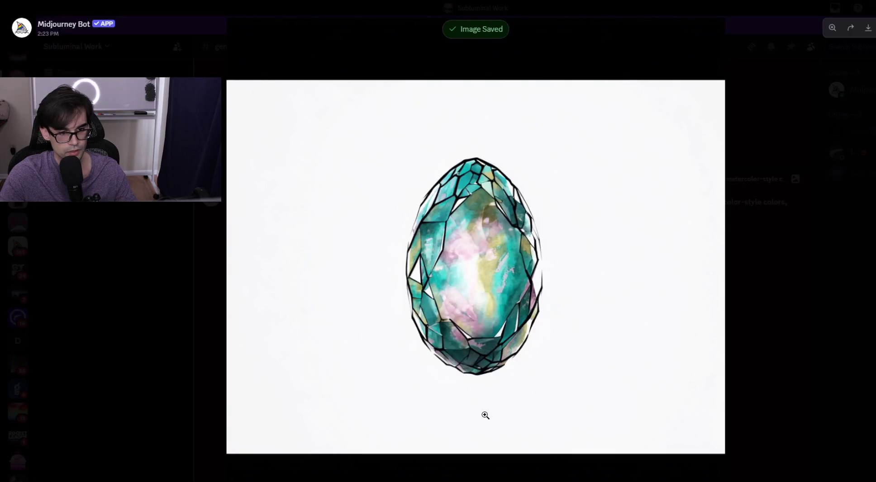
click(805, 338)
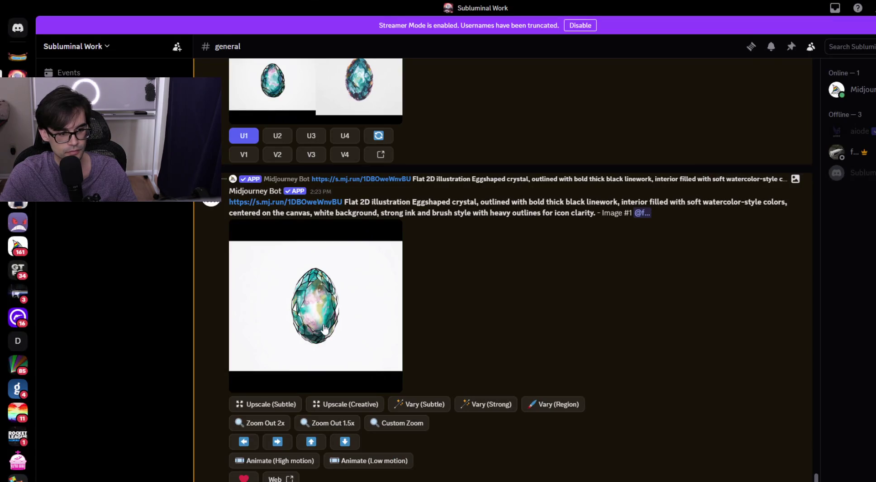
Post the diamond crystal screenshot to #general and copy its image link.
mouse_move(208, 448)
mouse_down()
mouse_move(331, 480)
mouse_move(439, 418)
mouse_up()
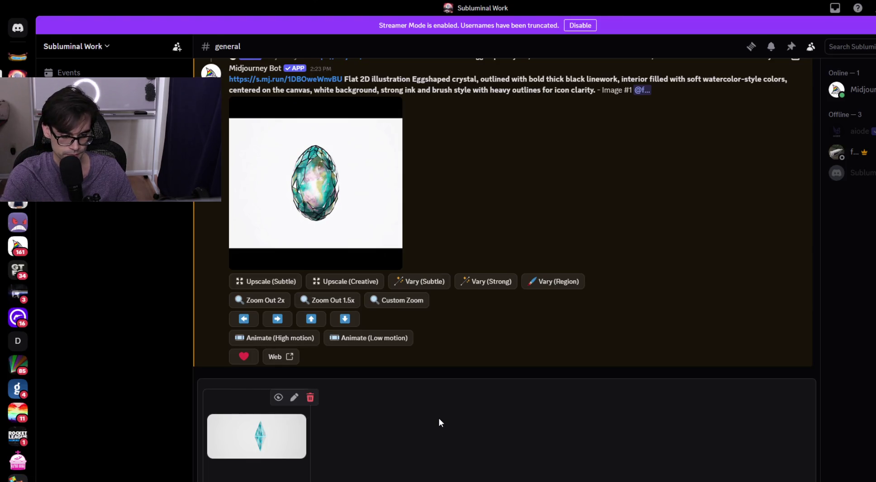
key(Return)
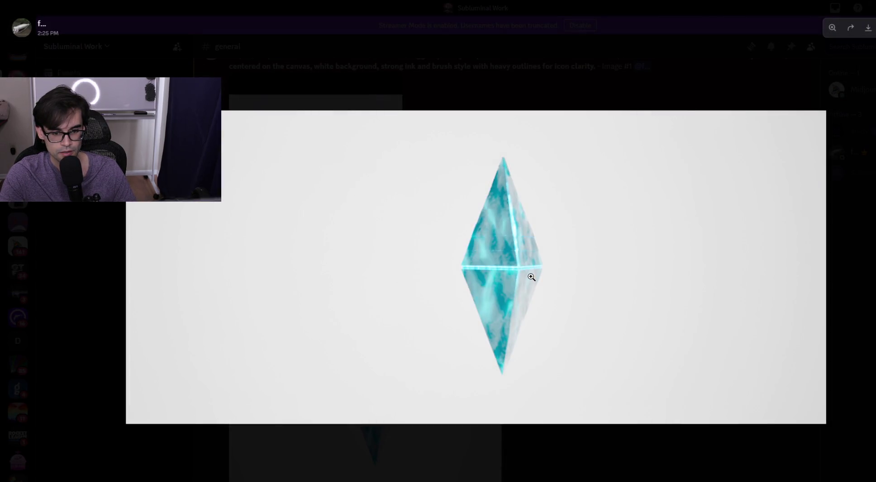
right_click(531, 276)
click(553, 331)
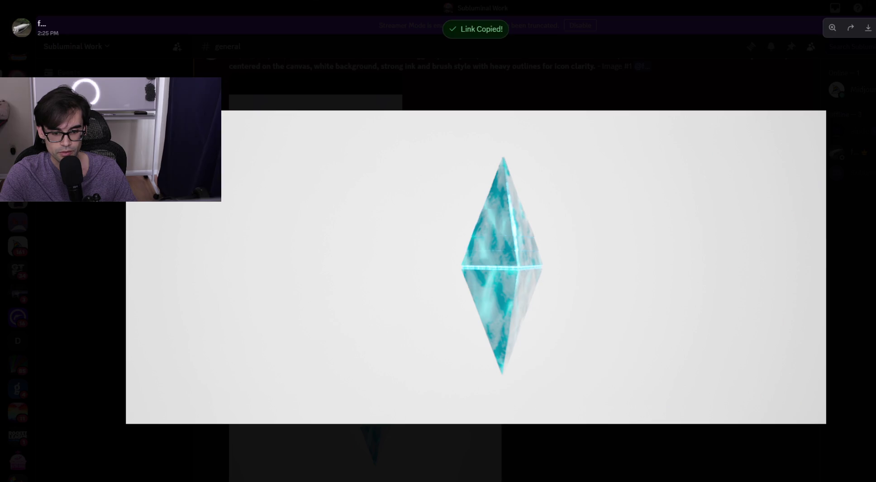
key(Escape)
Start a new Midjourney /imagine command.
text(/)
key(BackSpace)
text(/)
key(Return)
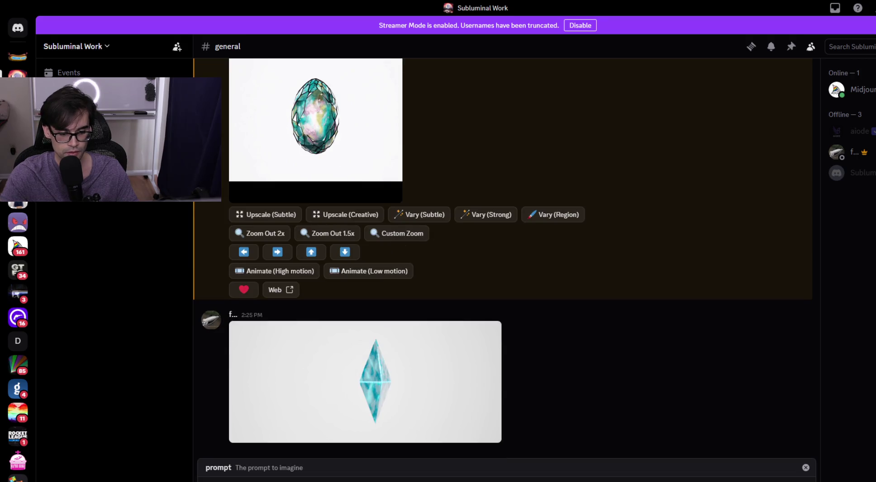
Submit the image link with a flat 2D triangular watercolor ink-style crystal, bold black outlines prompt.
scroll(661, 311, up, 5)
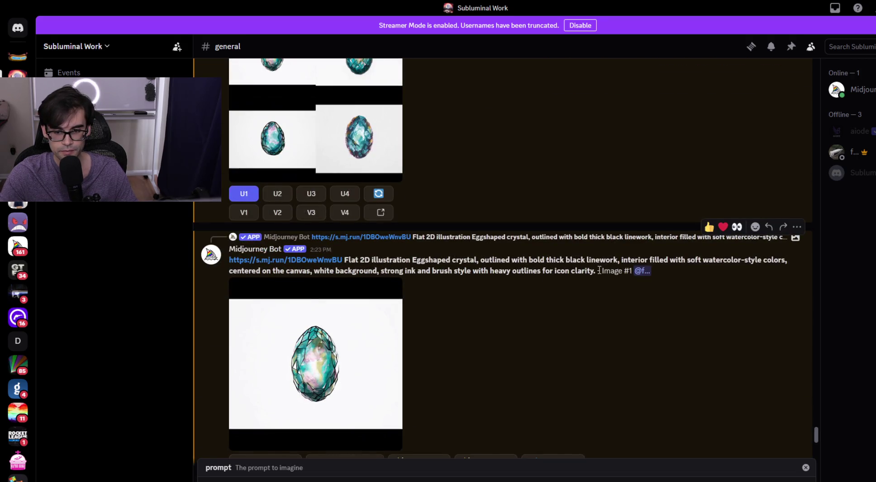
drag(596, 271, 345, 261)
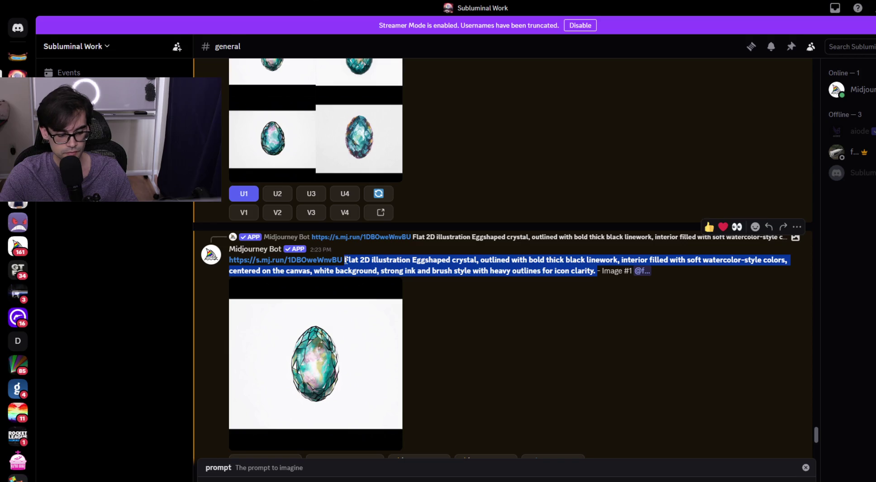
scroll(590, 433, down, 5)
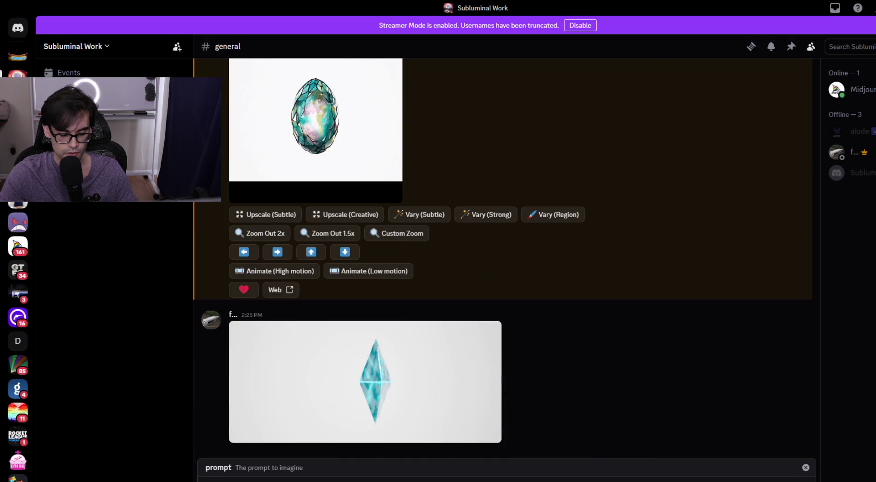
key(ctrl+v)
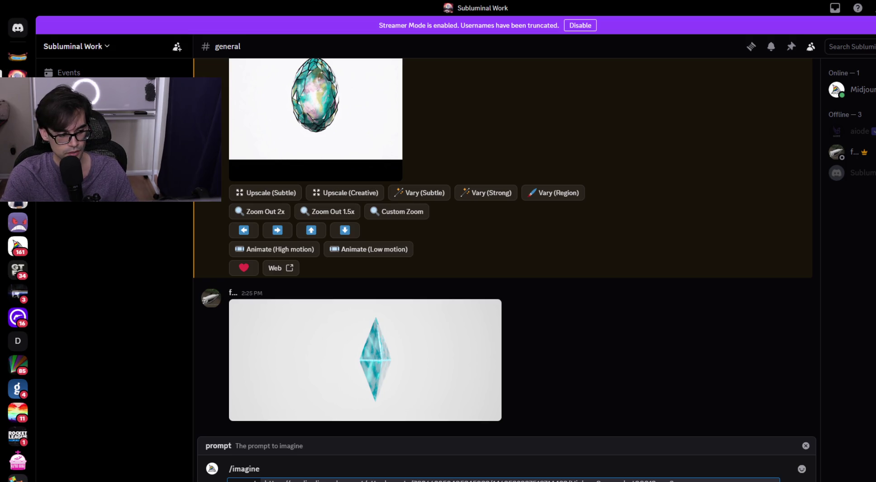
click(796, 479)
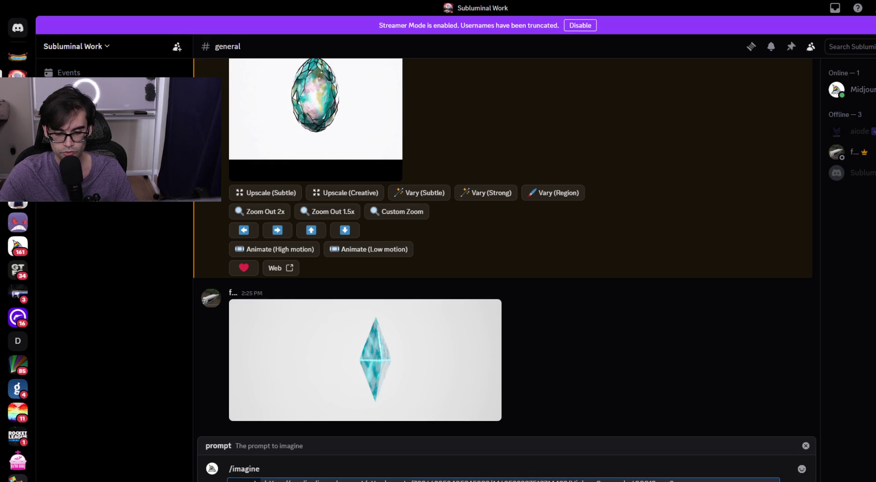
key(Return)
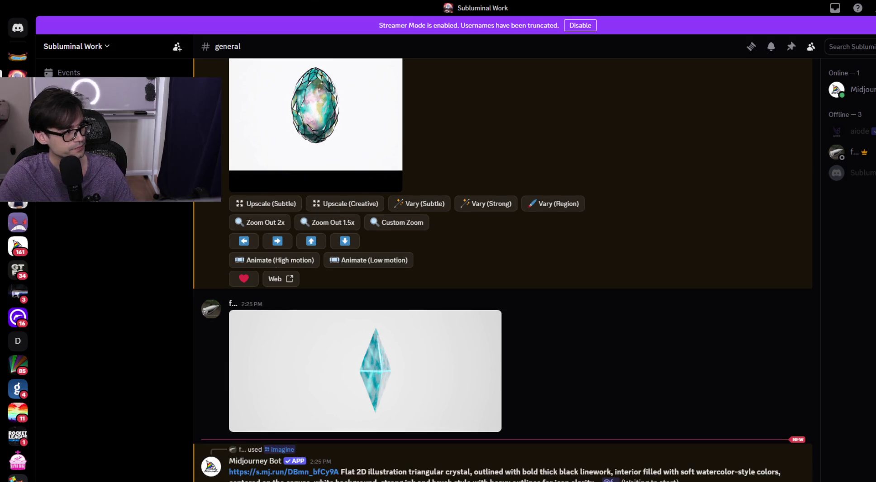
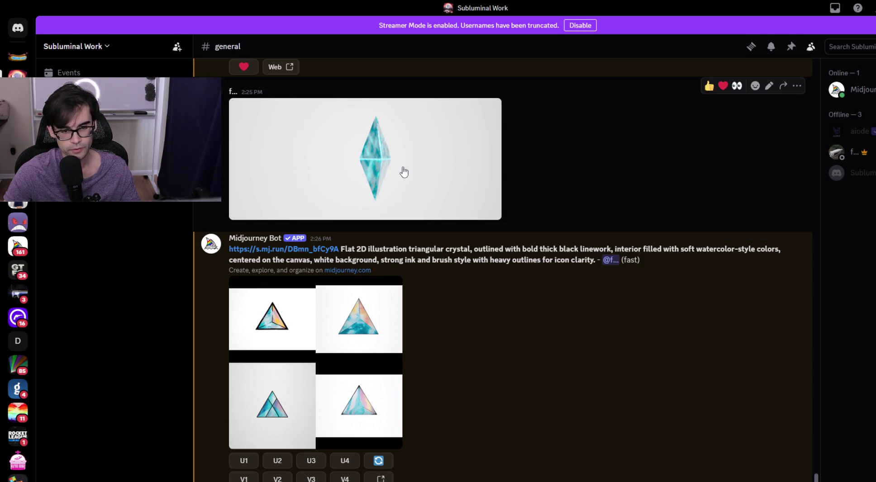
View the 2:25 PM diamond crystal image full size, then switch to the browser's prism search.
click(401, 170)
click(544, 443)
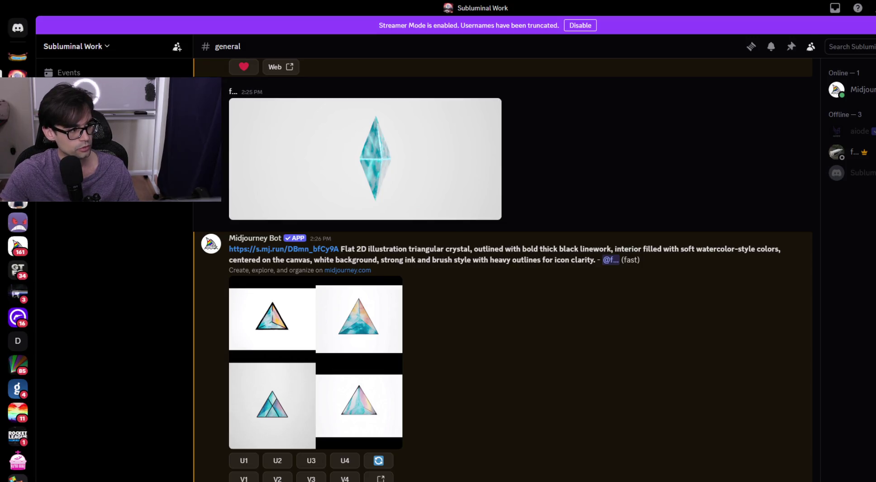
key(alt+Tab)
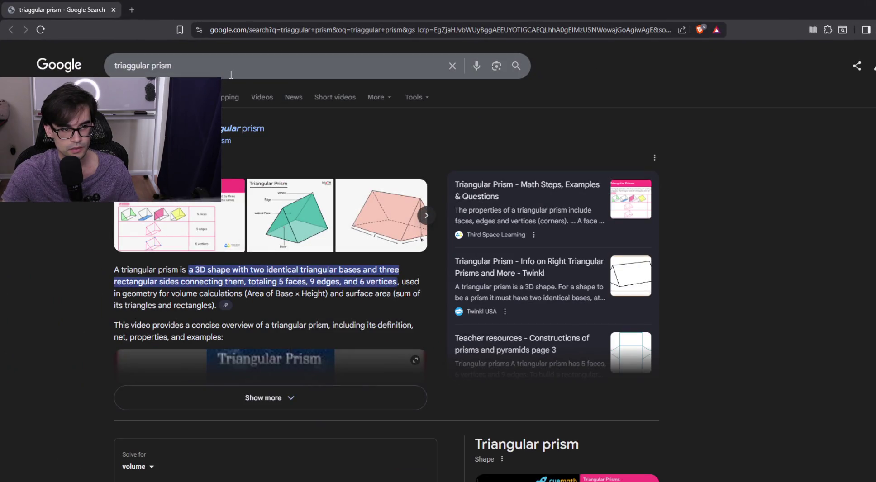
Correct the Google query to 'double triangular prism' and run the search.
click(228, 69)
key(Left)
key(Left)
key(Left)
key(ctrl+shift+Left)
text(double triangular)
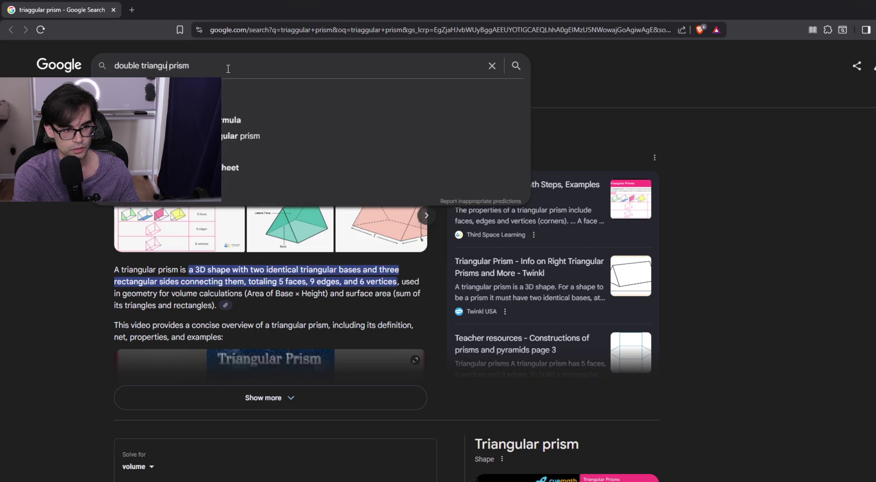
key(Return)
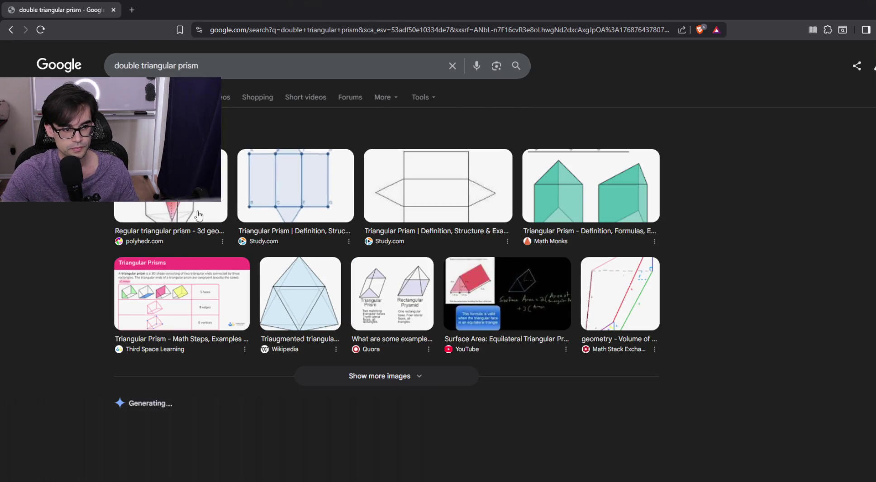
Skim the search results and open the full image results grid.
scroll(449, 362, down, 10)
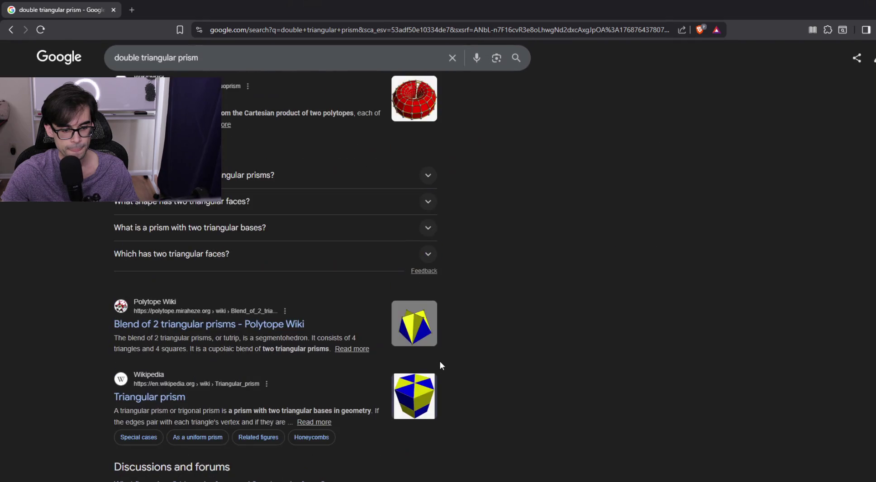
scroll(495, 355, down, 10)
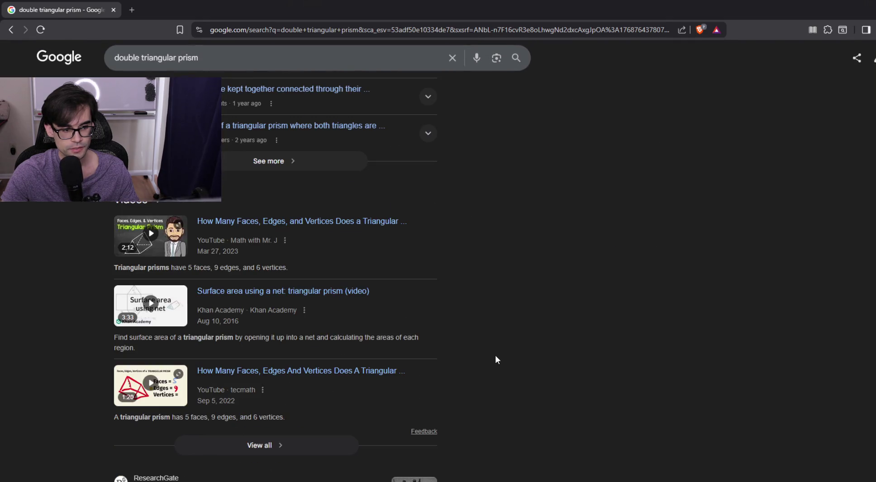
scroll(497, 360, down, 5)
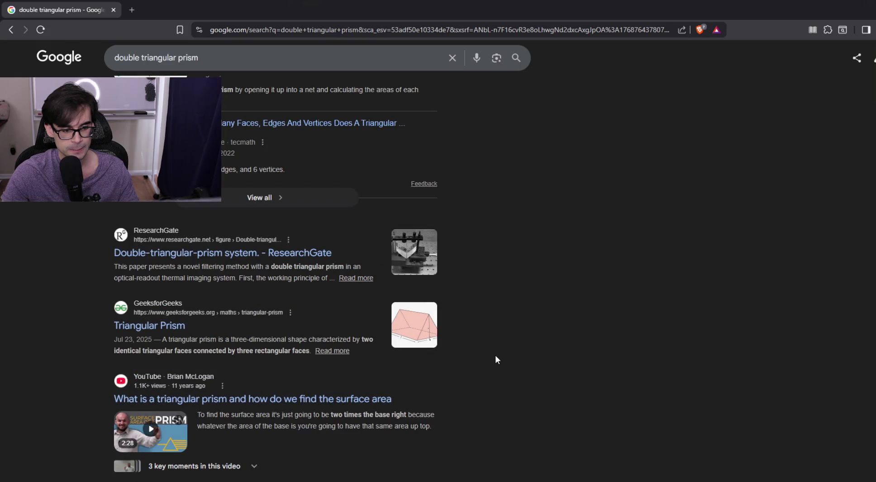
scroll(495, 360, down, 6)
scroll(494, 359, up, 20)
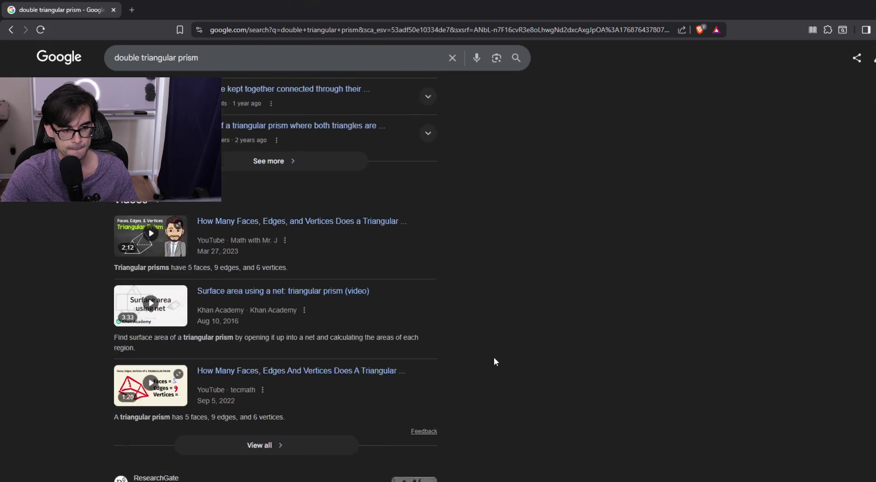
scroll(490, 356, up, 10)
click(377, 374)
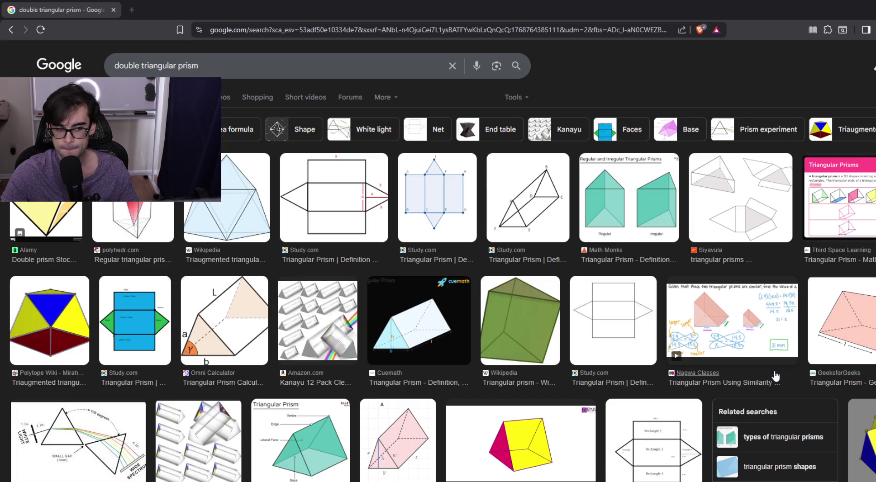
Browse the double triangular prism images, preview the pink pyramid, then close the search tab.
scroll(772, 373, down, 5)
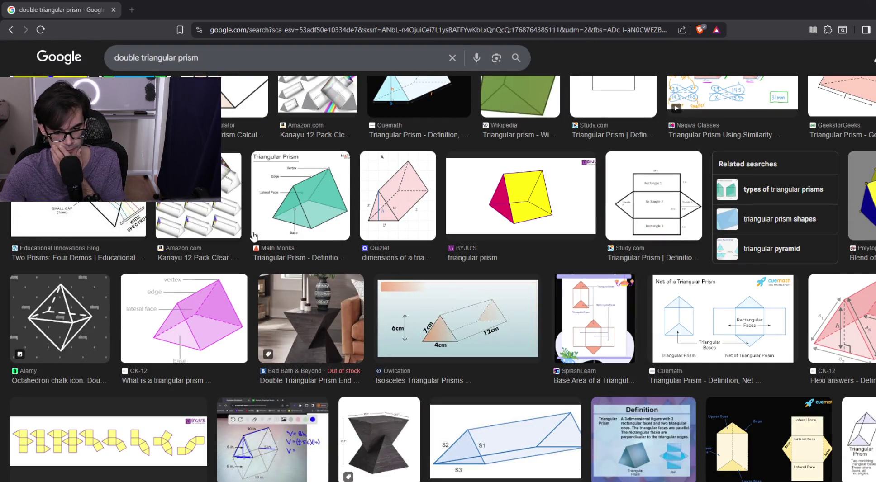
scroll(495, 331, down, 4)
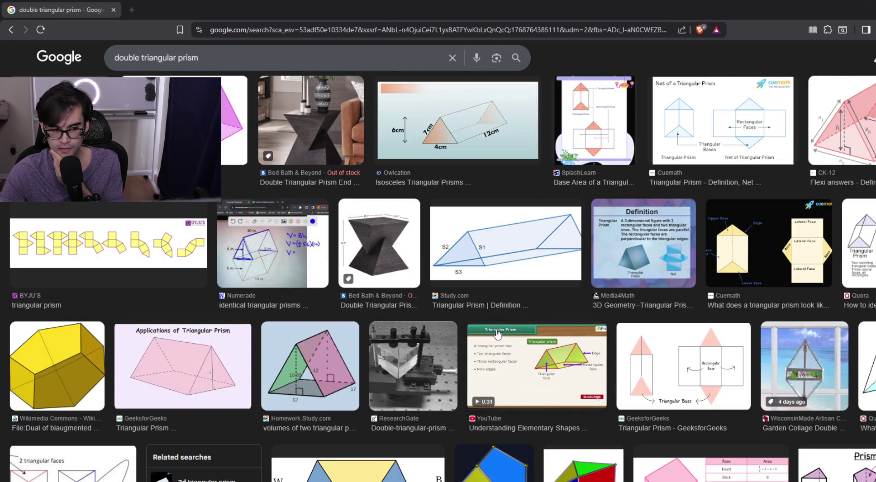
scroll(497, 334, down, 4)
scroll(496, 334, down, 3)
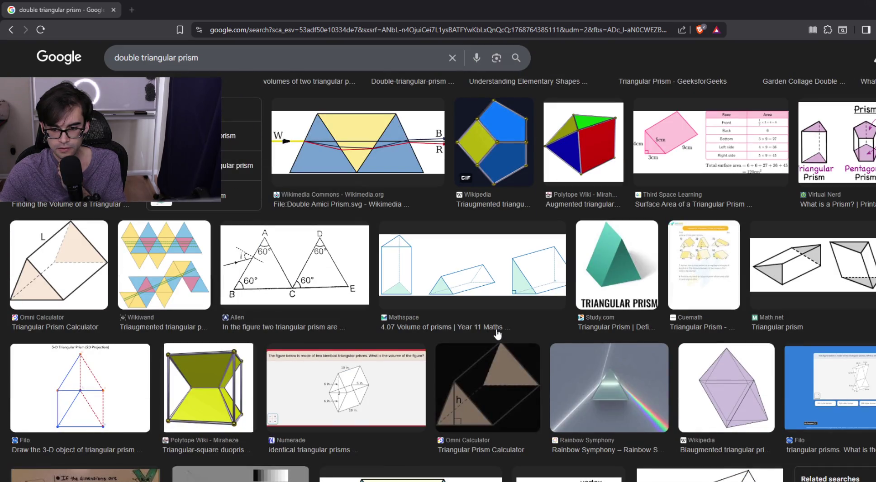
scroll(497, 334, down, 3)
scroll(497, 332, down, 2)
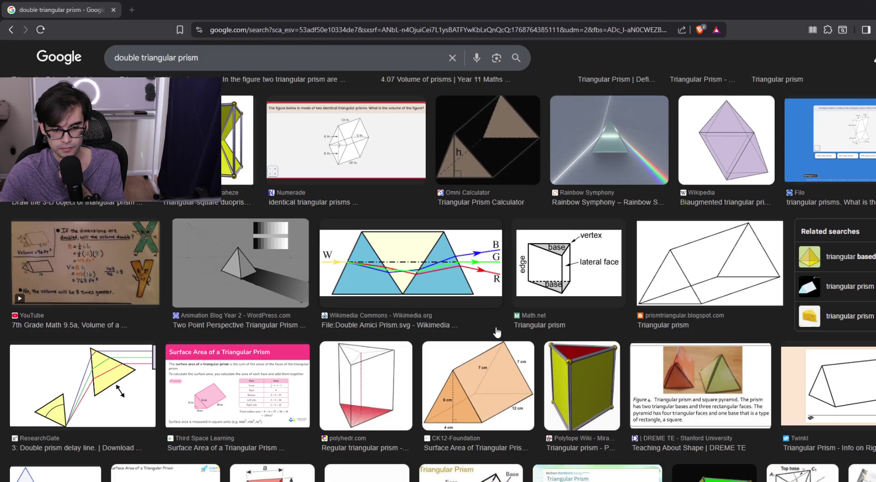
scroll(497, 332, down, 3)
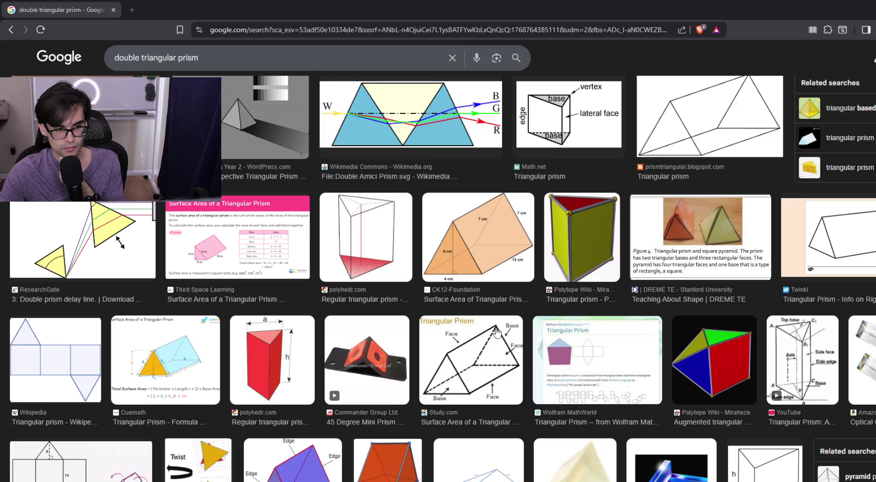
scroll(496, 334, down, 1)
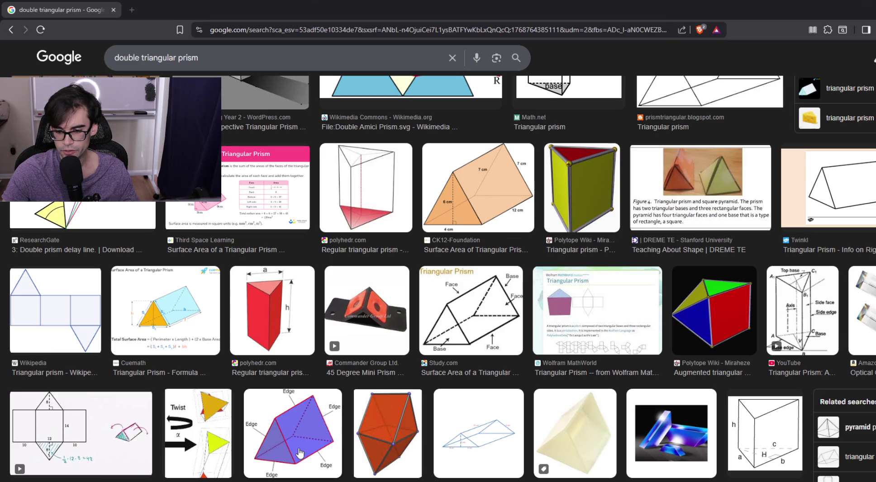
scroll(561, 382, down, 3)
scroll(561, 382, down, 3)
scroll(561, 382, down, 4)
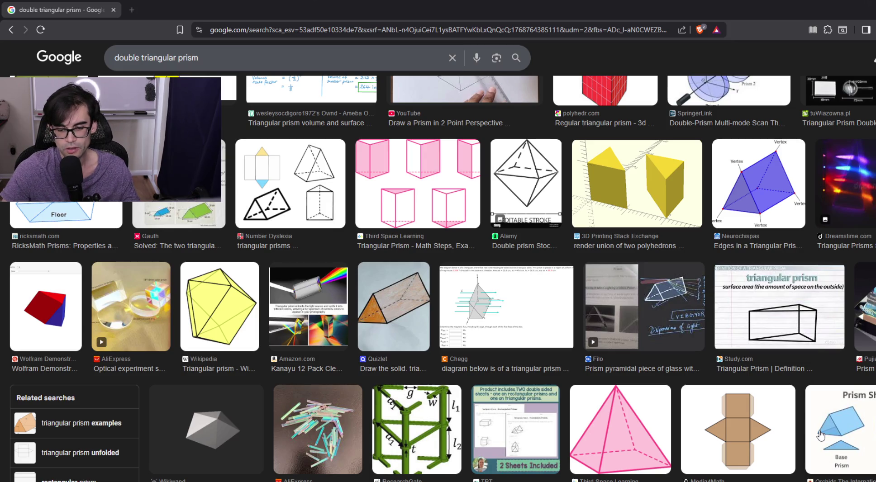
click(625, 448)
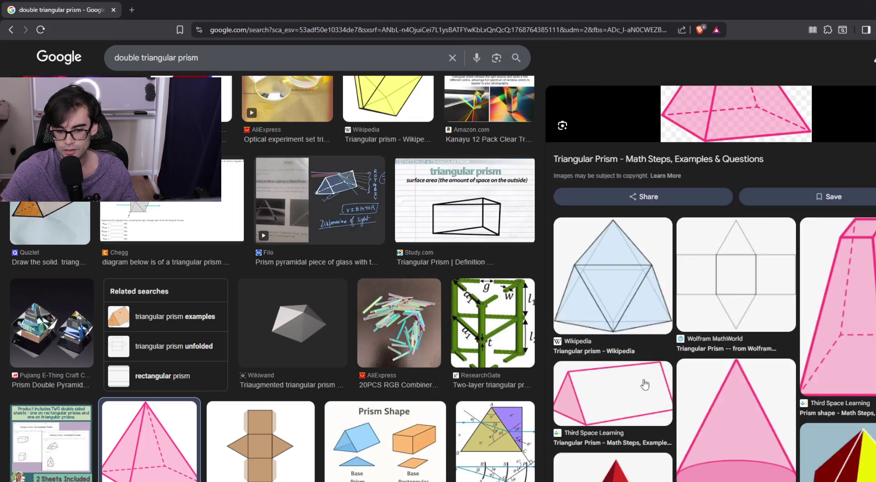
click(116, 10)
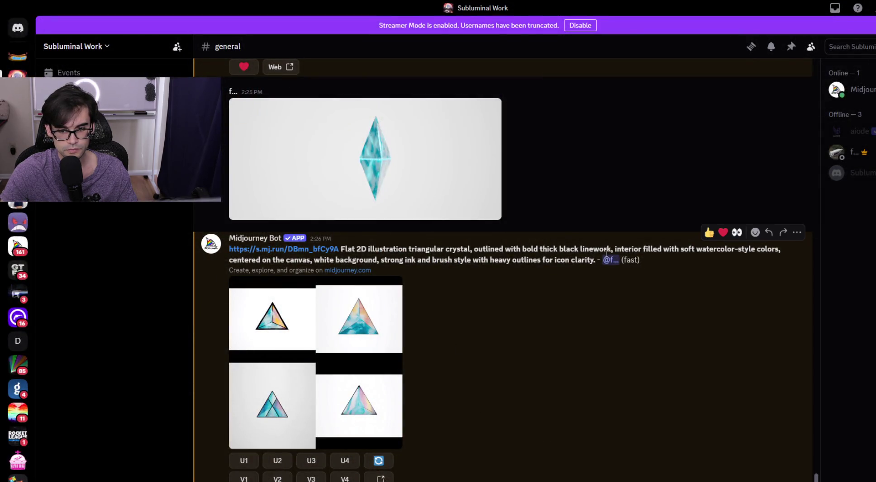
Reuse the triangular crystal prompt in /imagine, reworded to 'double triangular prism crystal', and send it.
mouse_move(597, 258)
mouse_down()
mouse_move(391, 240)
mouse_move(230, 248)
mouse_up()
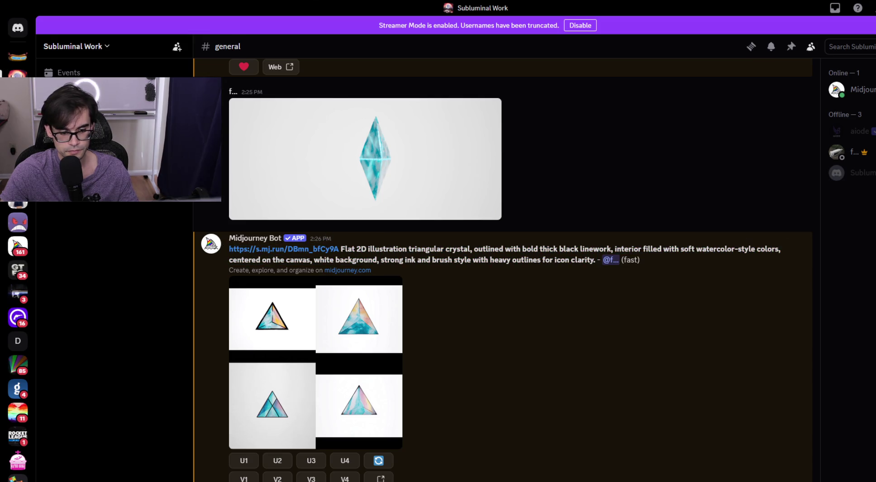
text(/a)
key(BackSpace)
key(BackSpace)
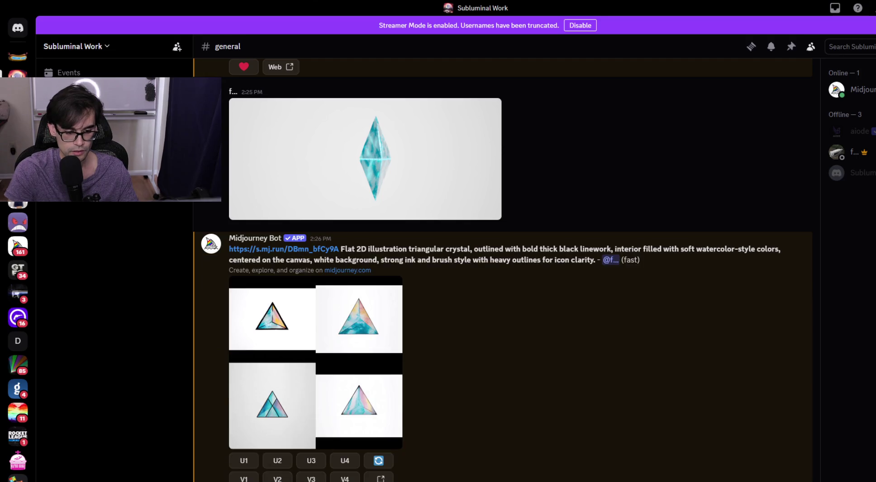
key(Up)
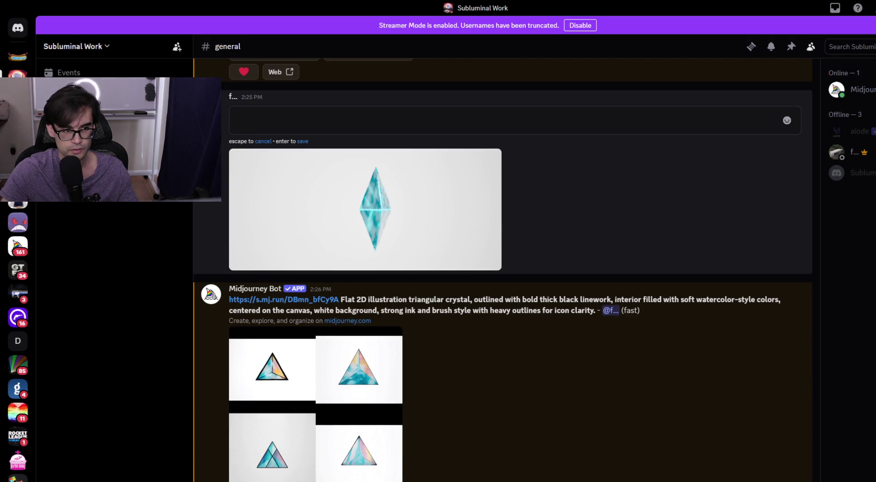
text(/)
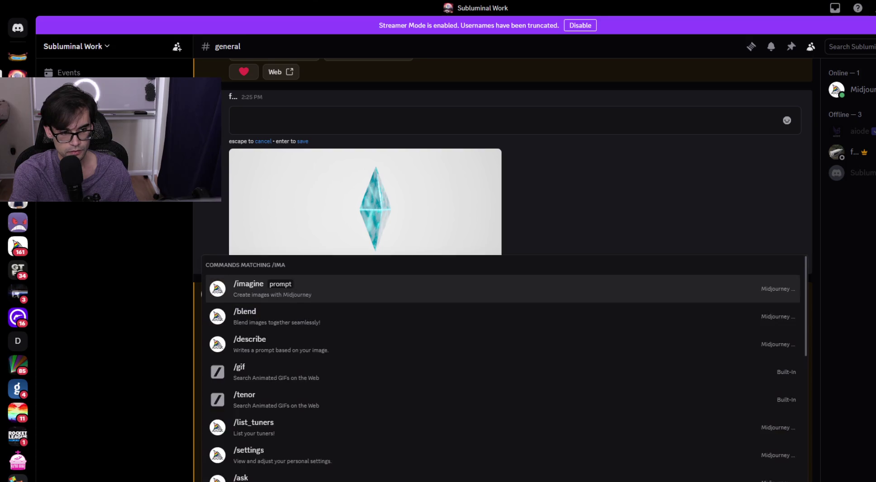
key(BackSpace)
text(/imagine)
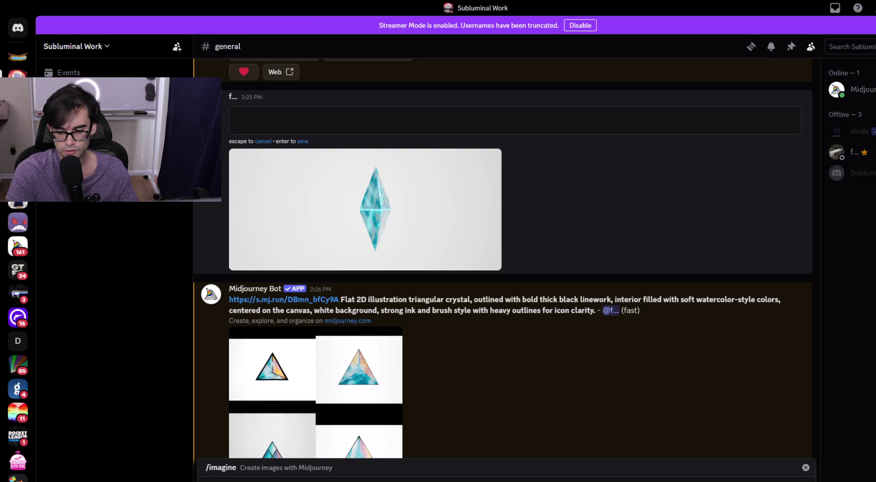
key(Return)
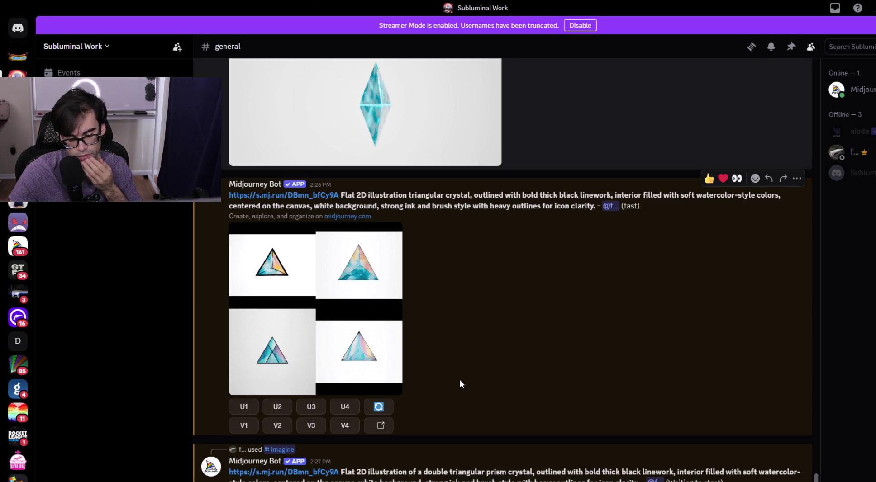
key(Up)
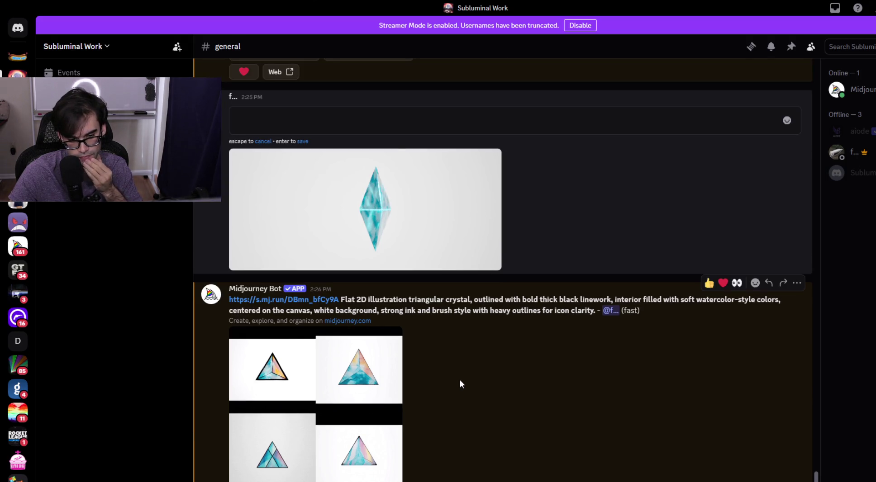
key(Escape)
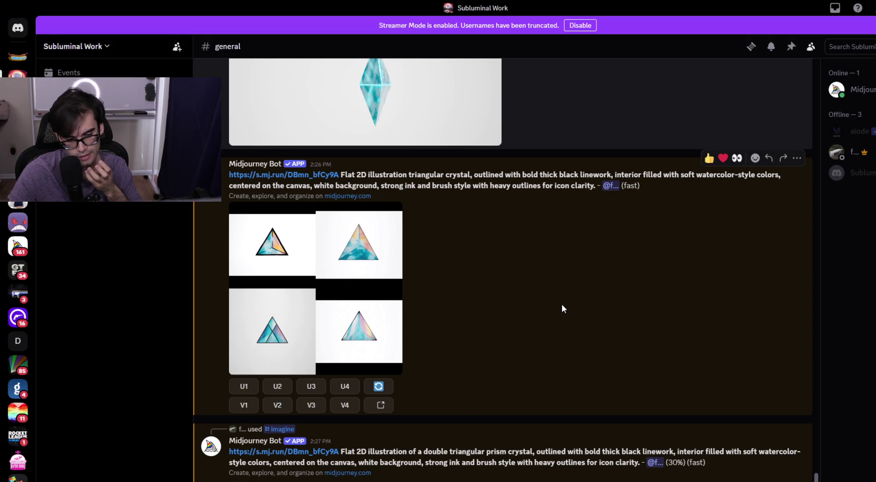
scroll(558, 303, up, 3)
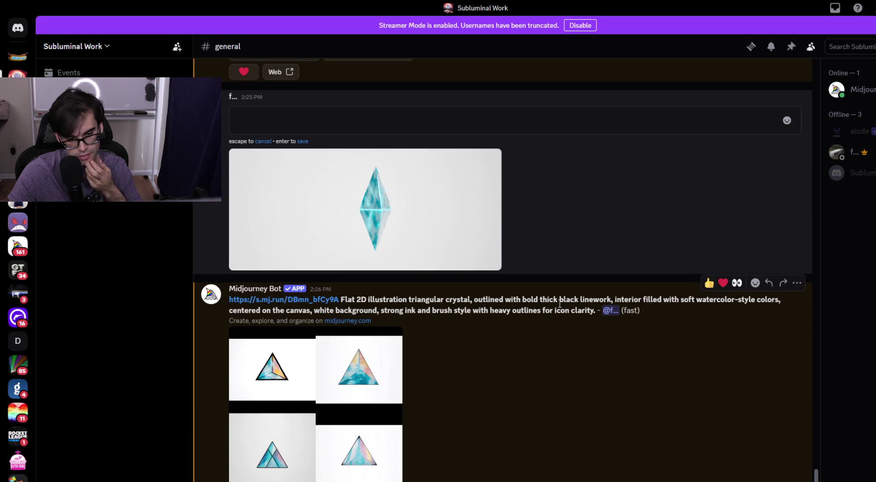
scroll(552, 313, down, 6)
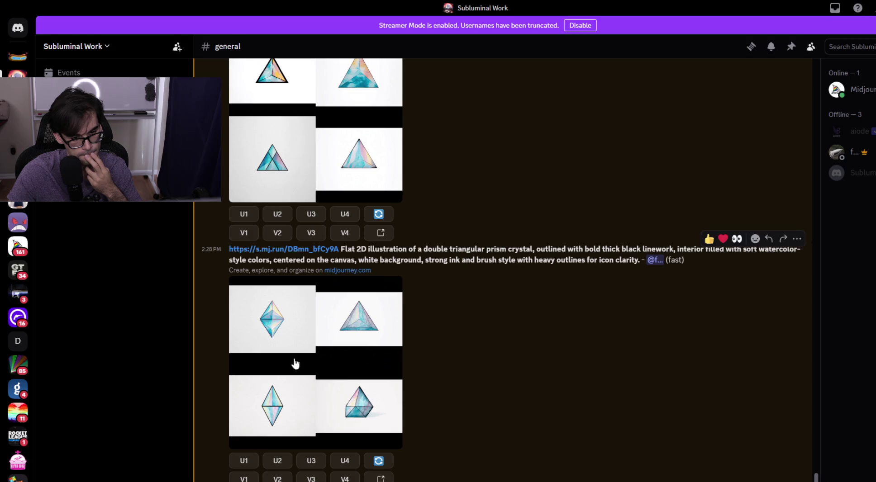
click(285, 376)
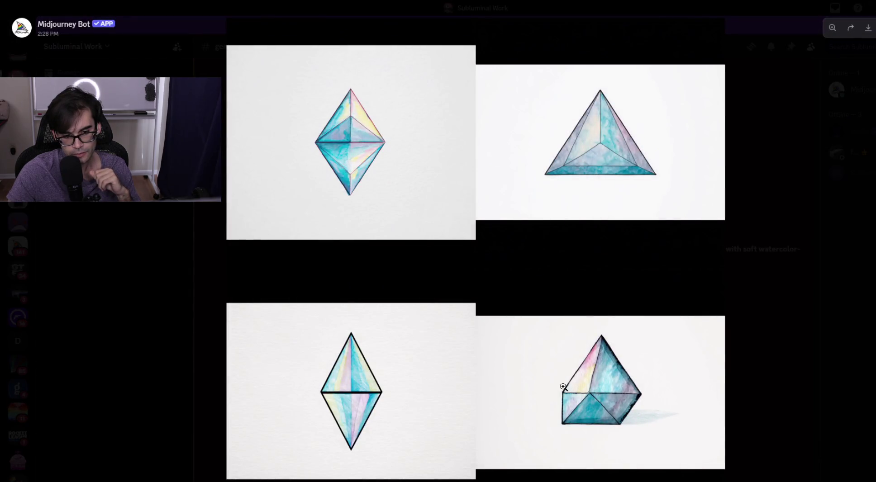
click(795, 361)
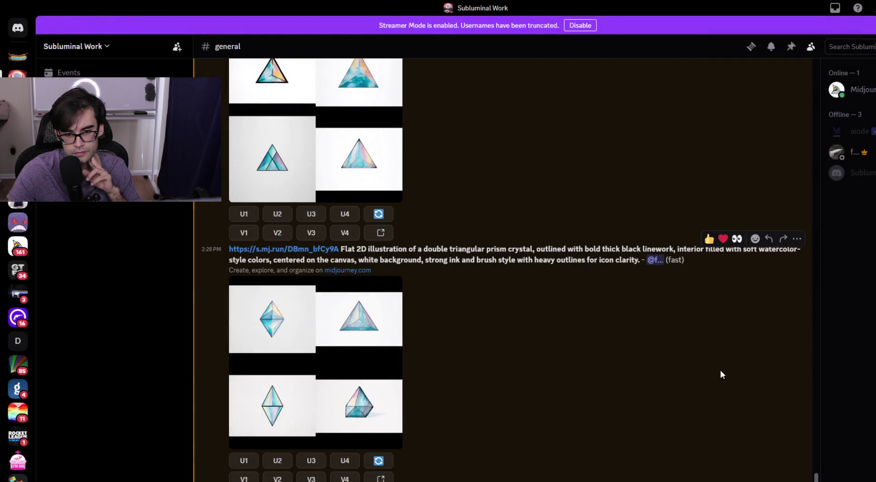
scroll(719, 374, up, 1)
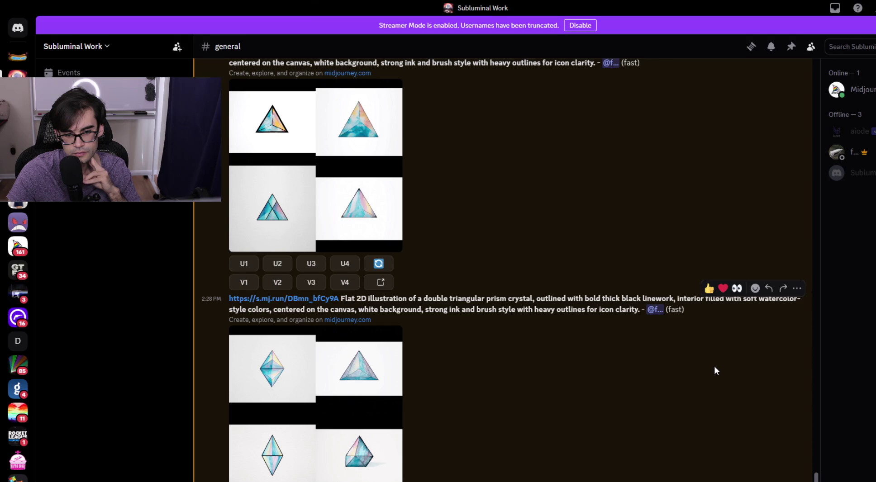
scroll(714, 366, down, 1)
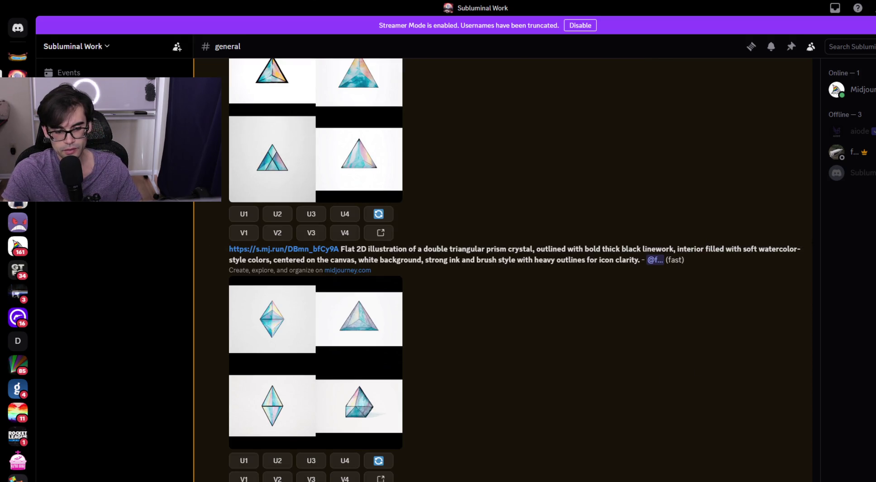
drag(642, 260, 223, 249)
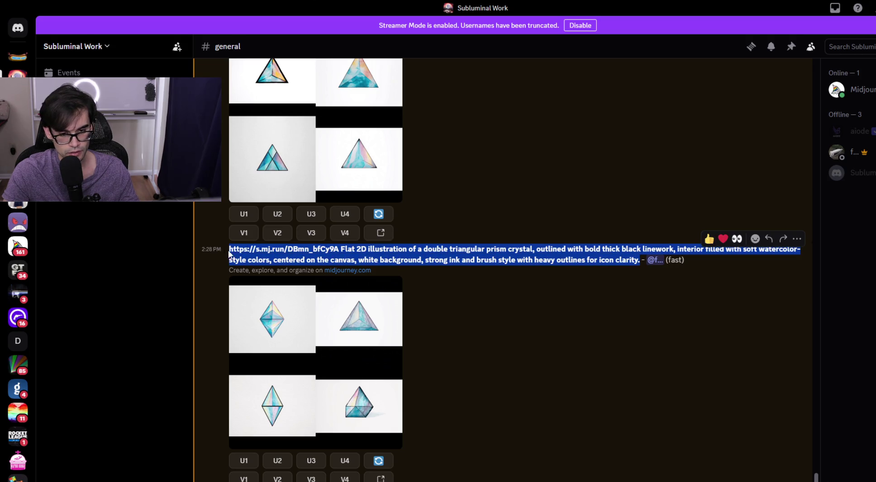
Start /imagine and submit the prompt reworded to 'triangular prism crystal'.
text(/a)
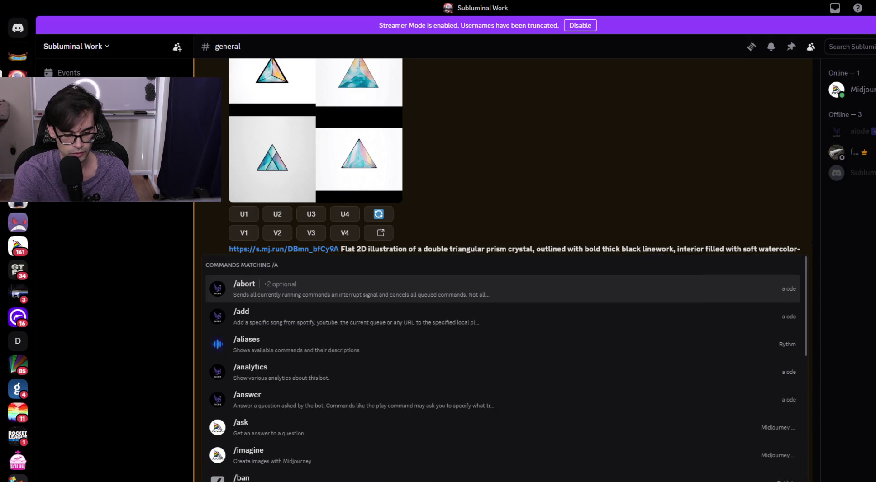
key(BackSpace)
text(i)
key(Tab)
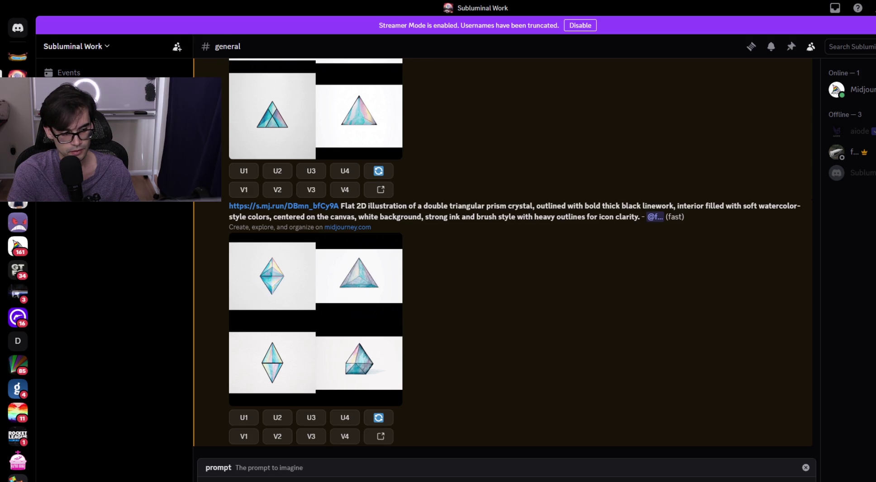
key(Return)
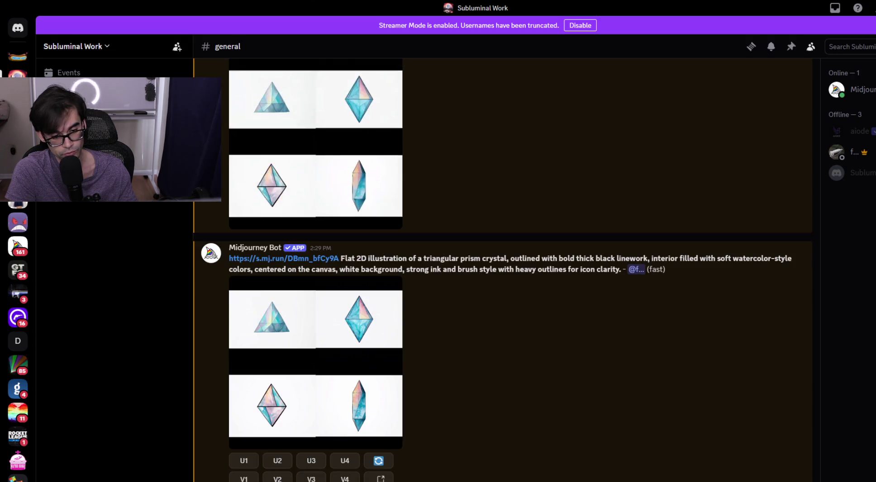
click(316, 334)
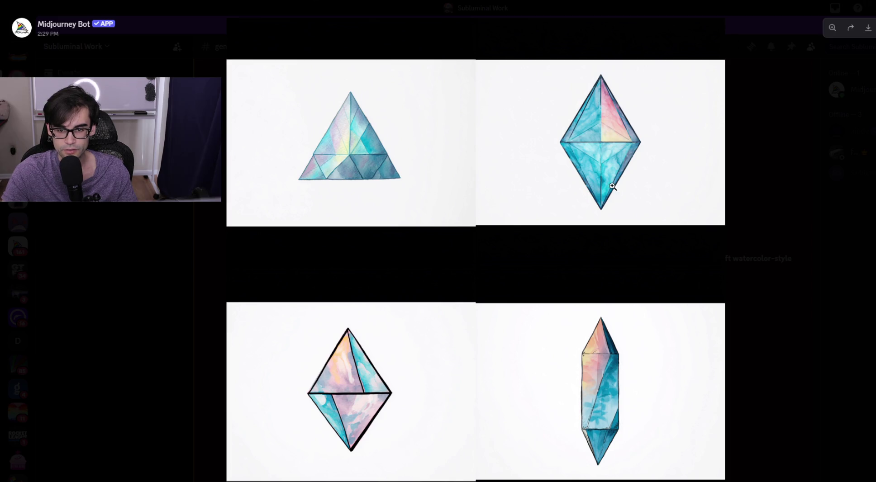
click(768, 204)
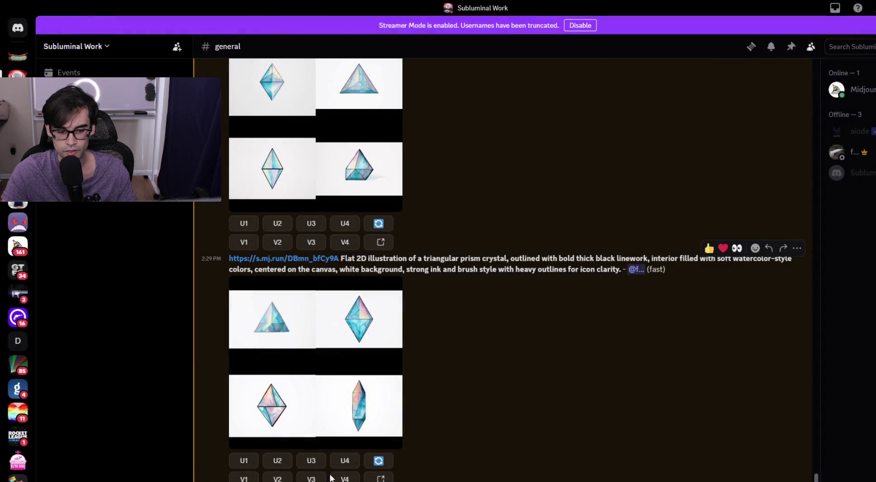
click(278, 462)
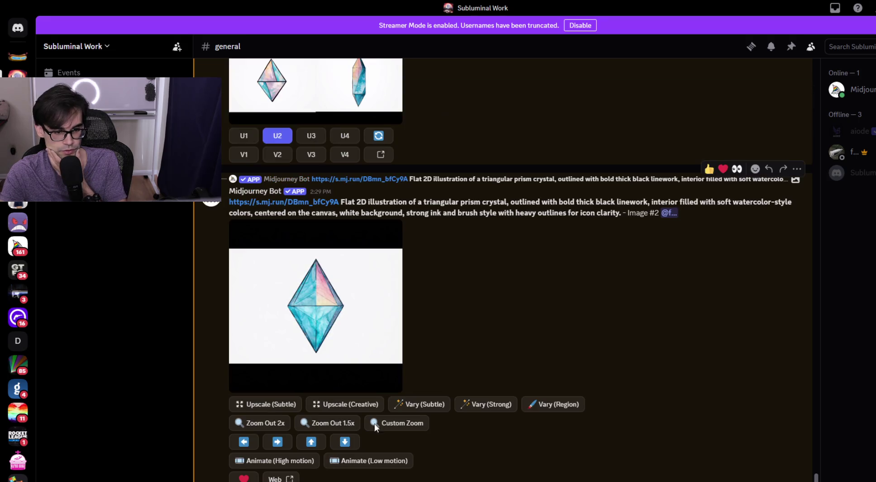
Open the upscaled blue-and-pink bipyramid full size and choose Save Image.
click(310, 329)
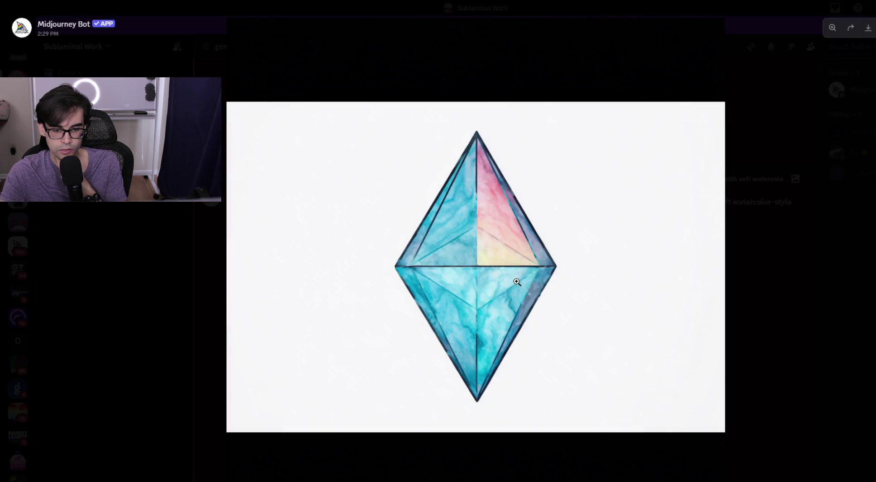
right_click(519, 274)
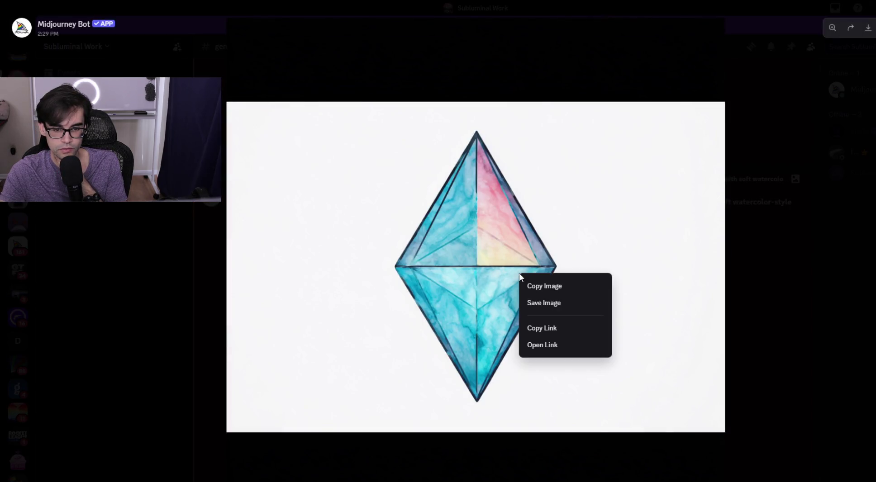
click(571, 304)
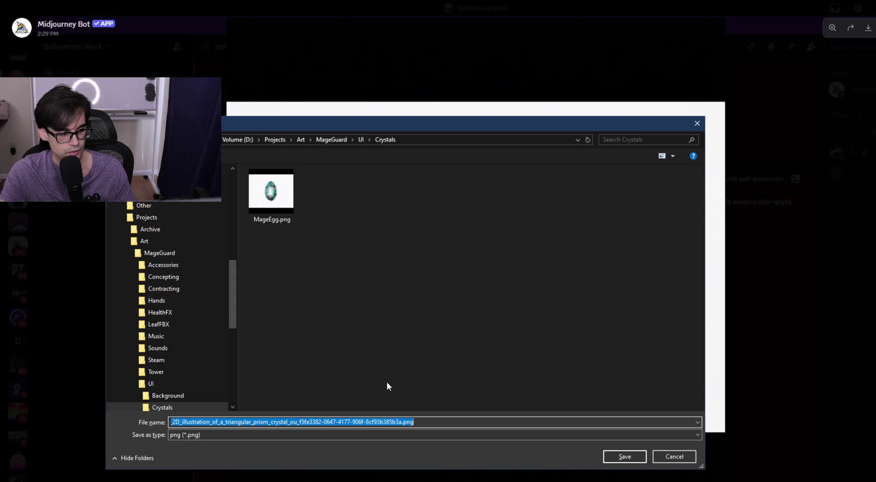
key(alt+Tab)
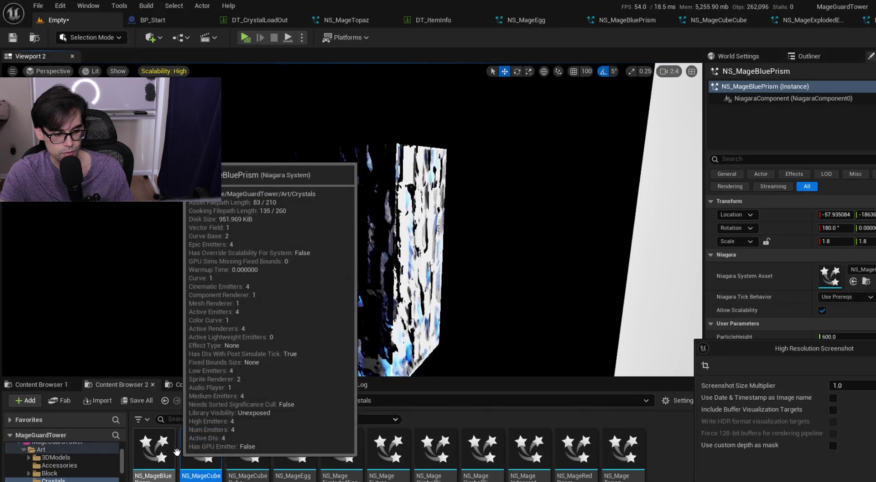
key(alt+Tab)
Save the file as MageBluePrism.png in the Crystals folder and close the image viewer.
click(436, 422)
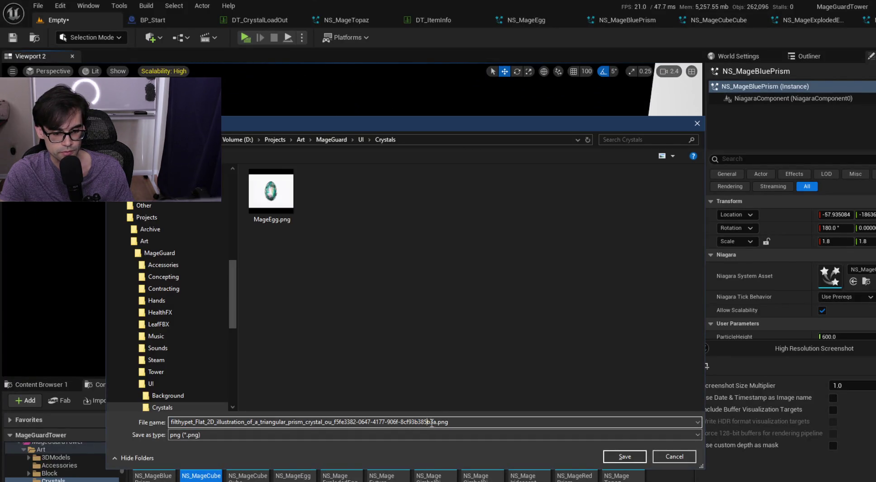
key(ctrl+shift+Left)
key(ctrl+shift+Left)
key(ctrl+shift+Left)
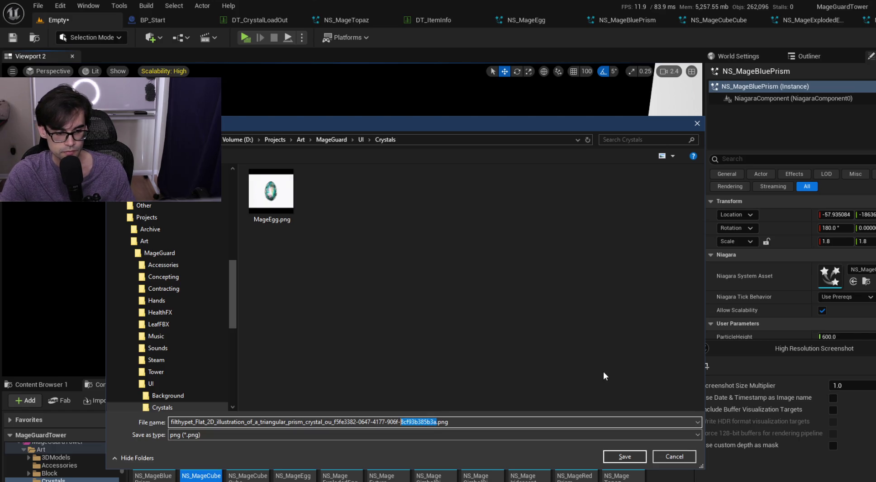
text(MageBlu)
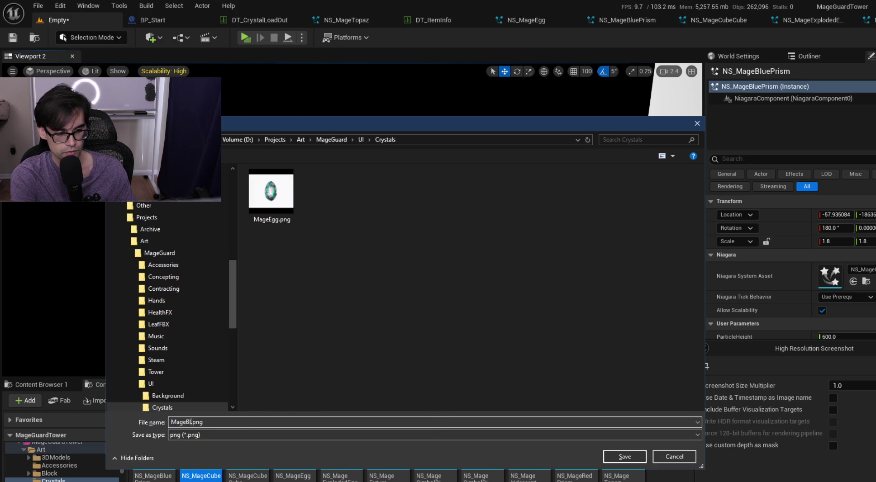
text(ePrism)
key(Return)
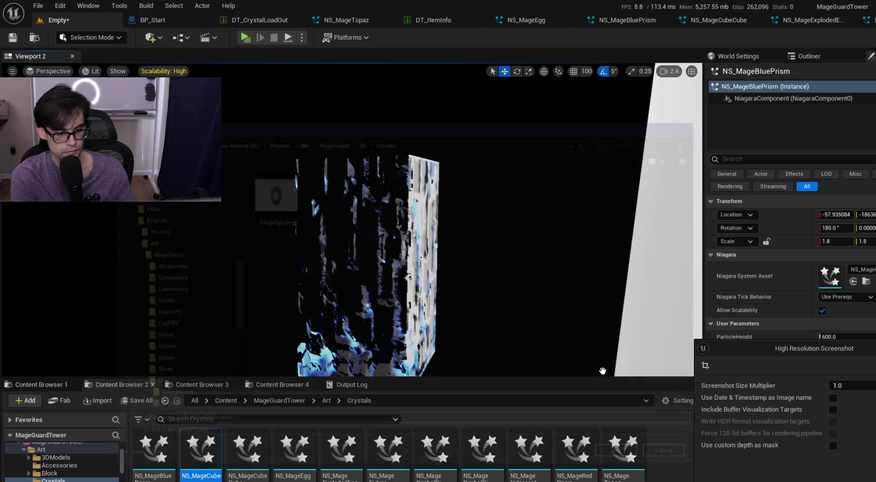
key(alt+Tab)
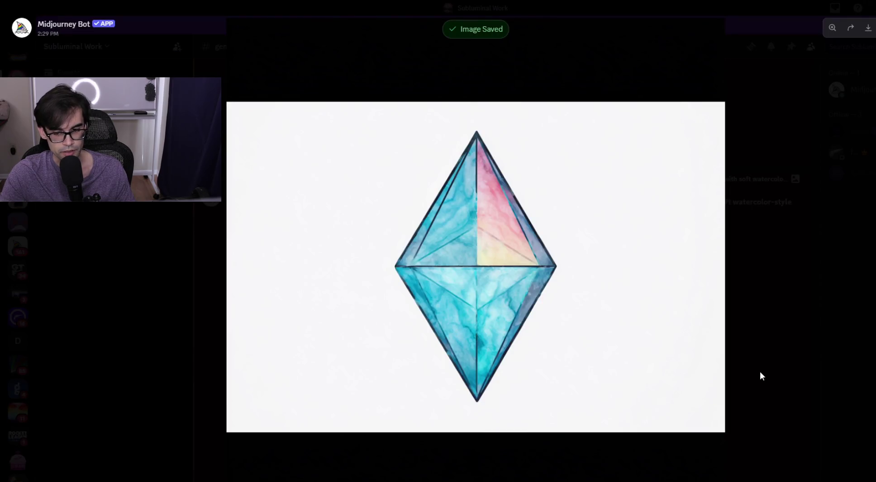
click(760, 371)
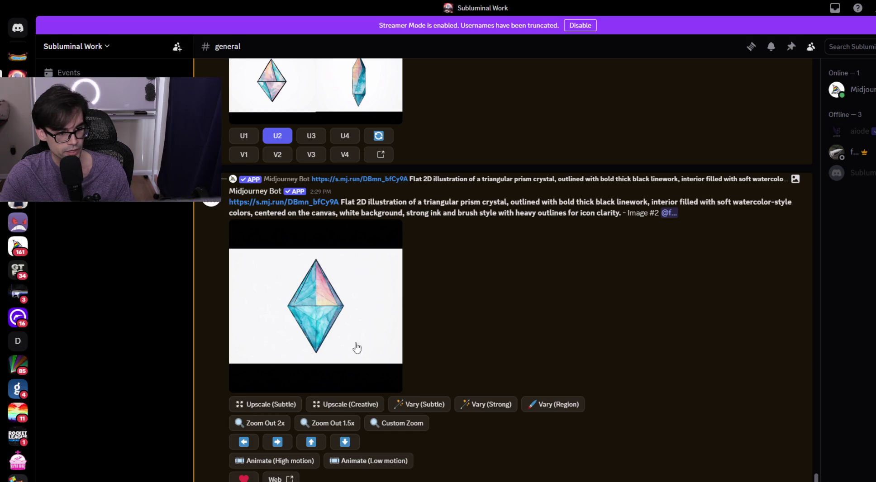
Upload the wireframe cube reference image to #general and copy the image.
mouse_move(46, 416)
mouse_down()
mouse_move(317, 480)
mouse_move(355, 471)
mouse_up()
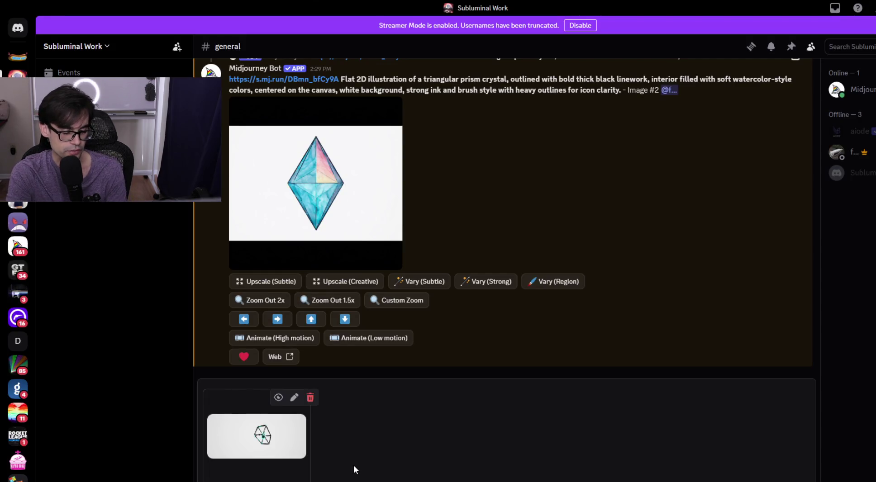
key(Return)
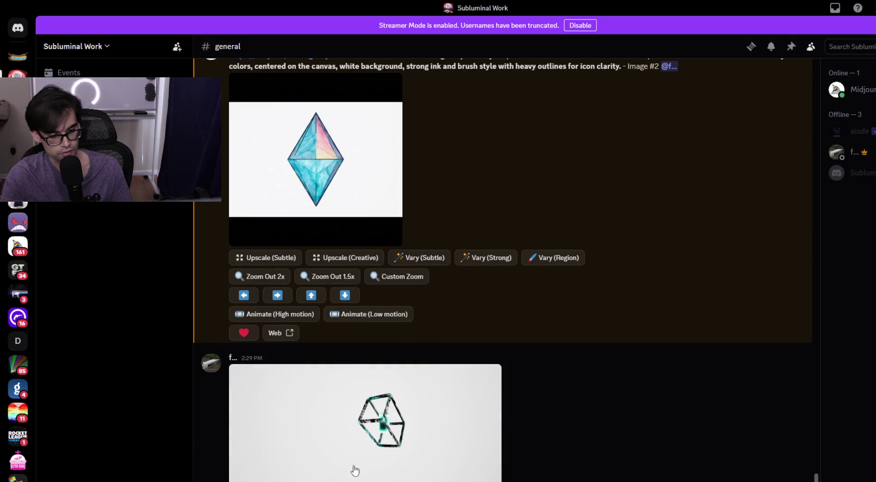
click(382, 435)
right_click(442, 274)
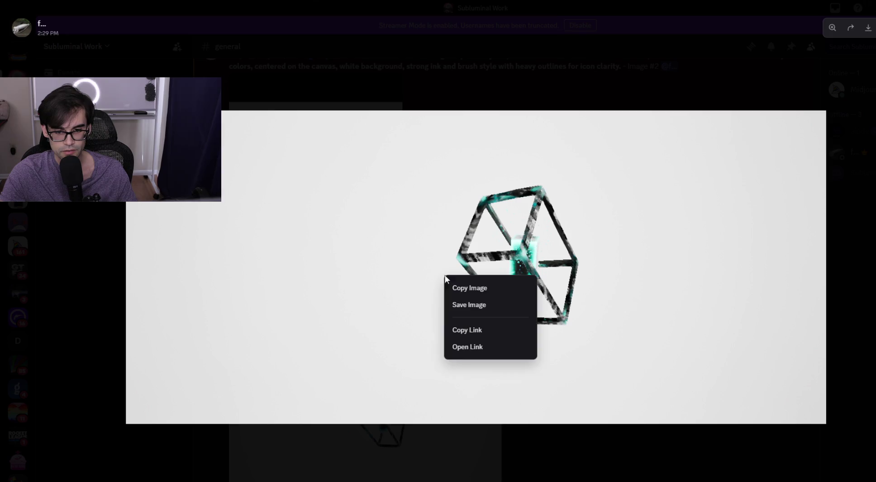
click(492, 295)
click(545, 458)
Copy the posted cube image's link from its full-size view.
text(/)
key(Tab)
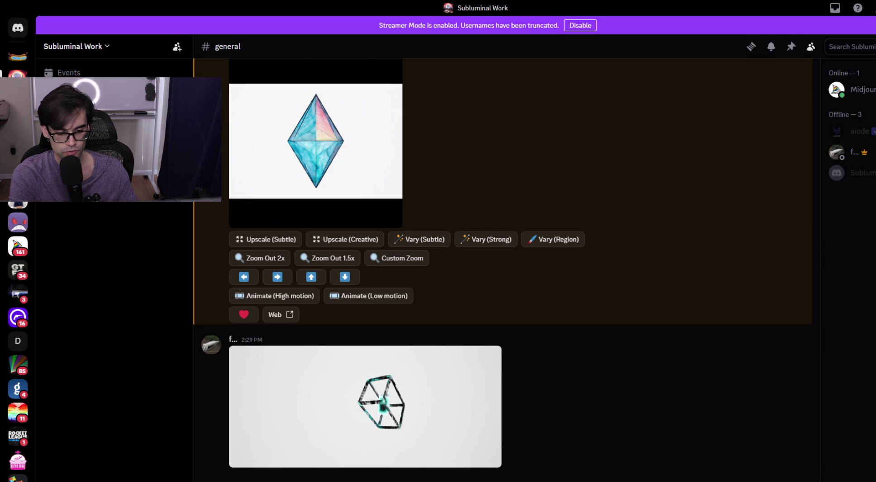
click(402, 391)
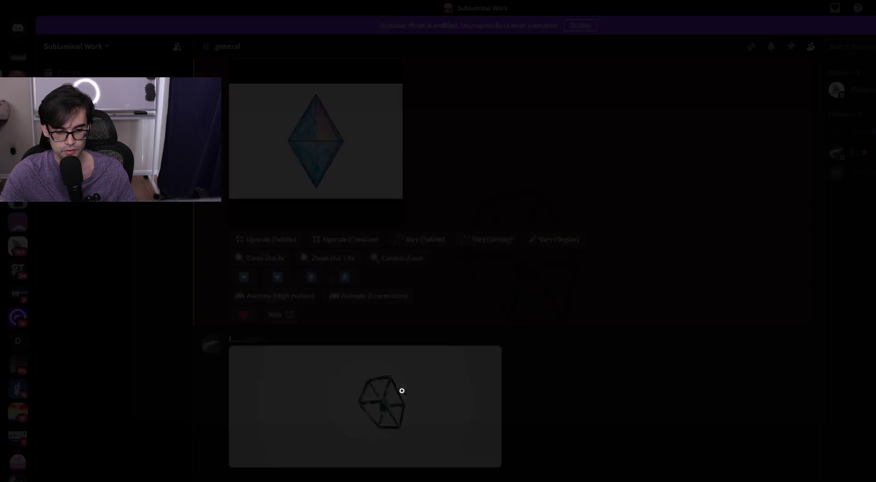
right_click(430, 272)
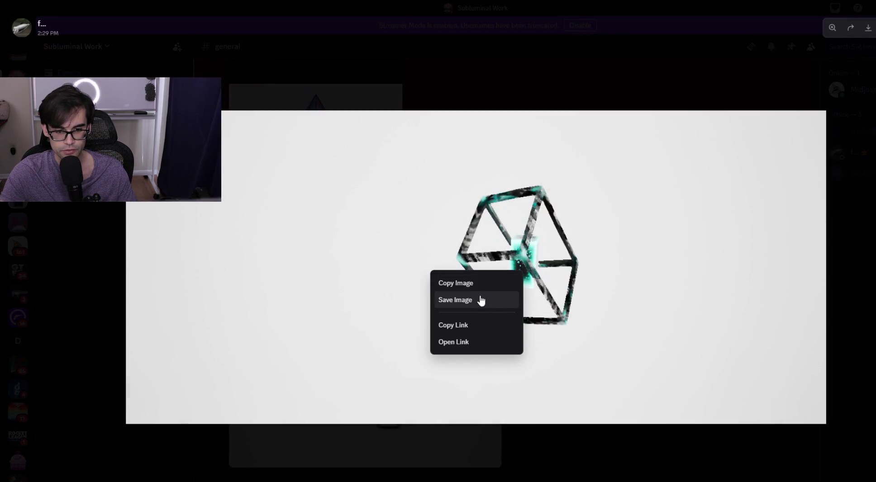
click(469, 326)
key(Escape)
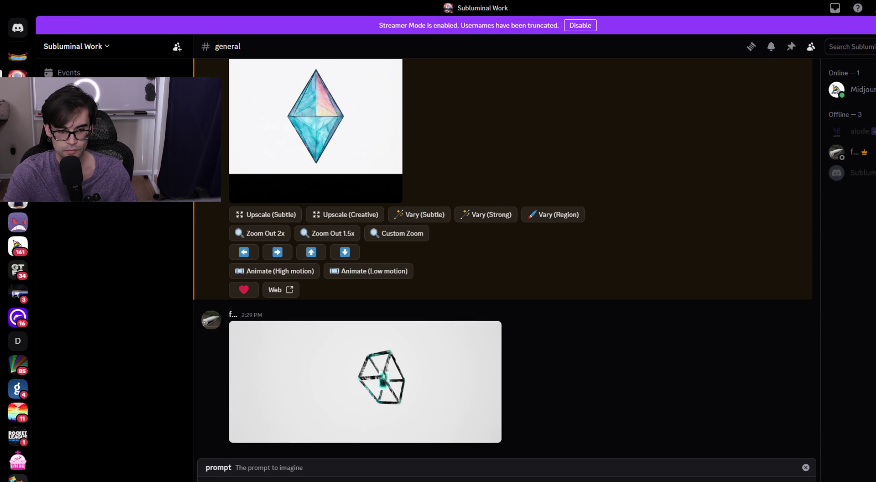
Paste the cube image link into a watercolor tesseract crystal prompt with bold outlines and send it.
scroll(441, 250, up, 4)
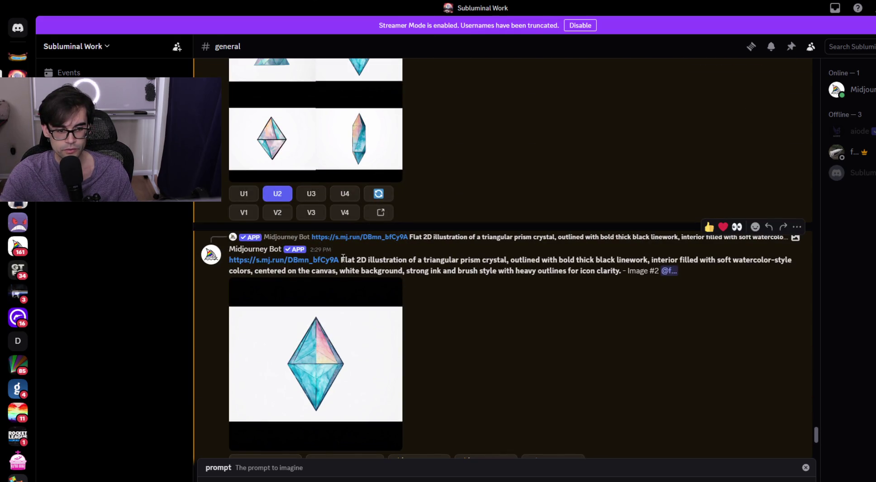
mouse_move(343, 258)
mouse_down()
mouse_move(508, 279)
mouse_move(520, 265)
mouse_move(652, 270)
mouse_move(623, 271)
mouse_up()
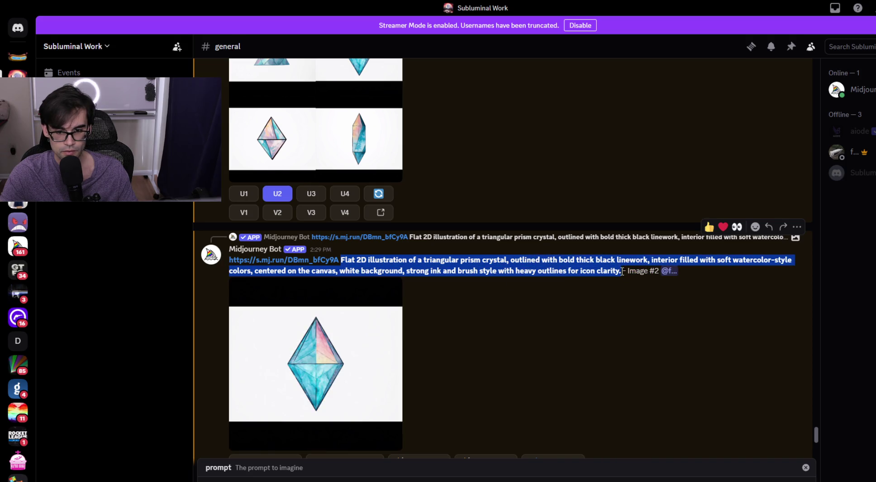
scroll(592, 432, down, 4)
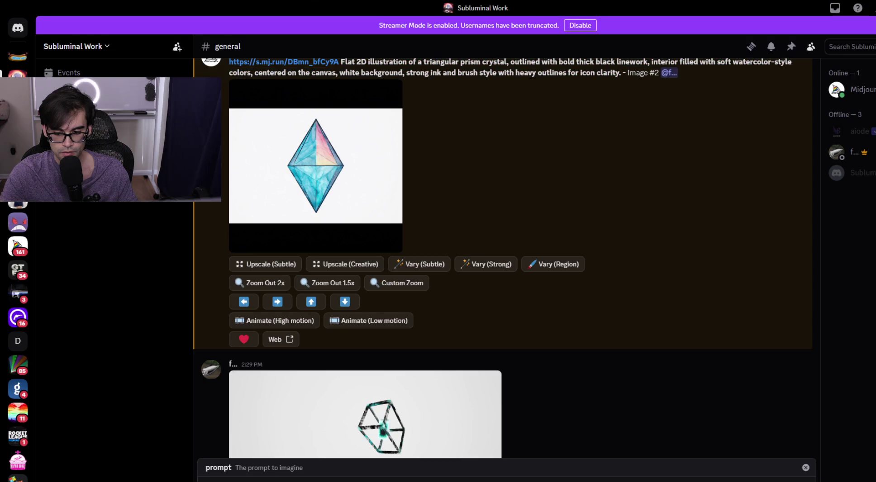
key(ctrl+v)
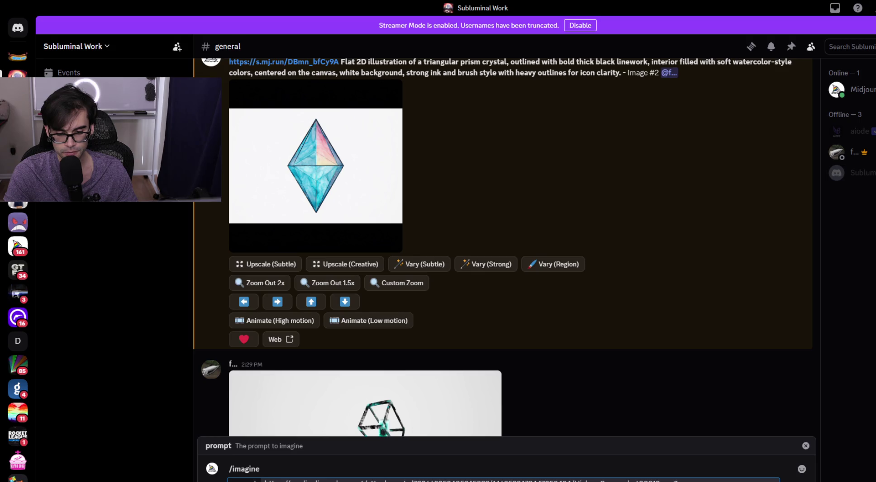
key(Return)
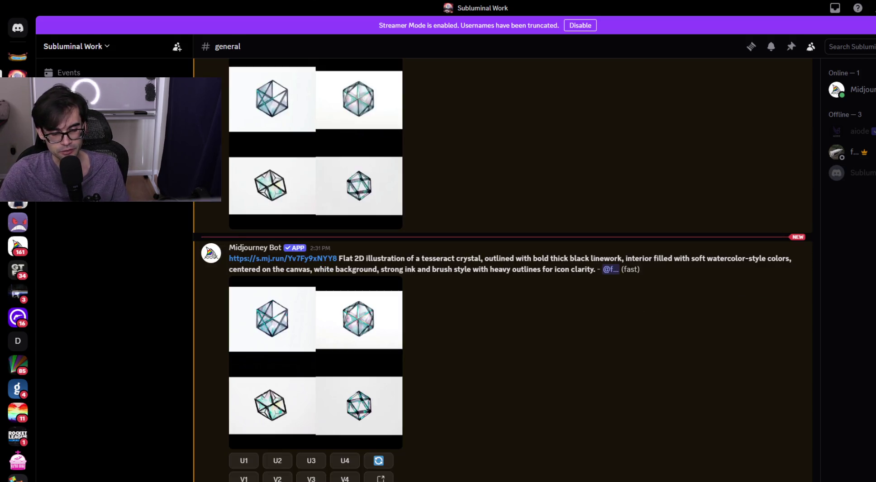
click(281, 337)
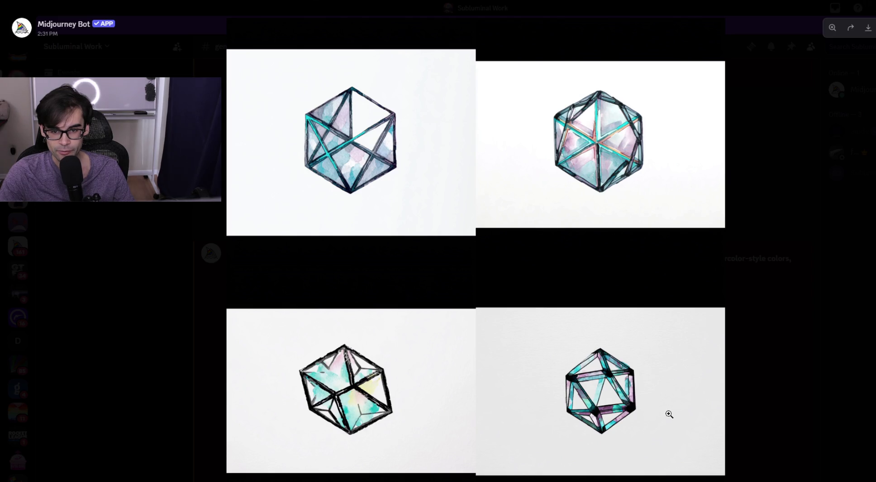
click(743, 374)
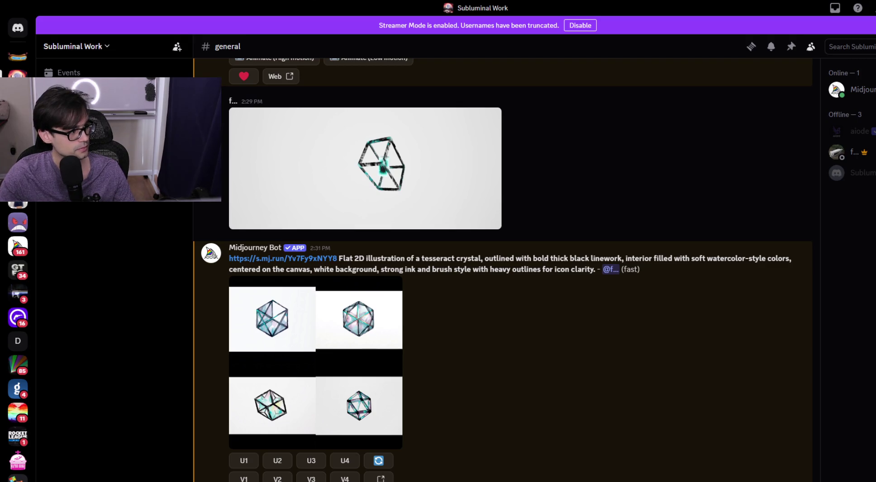
mouse_move(875, 181)
mouse_down()
mouse_move(604, 146)
mouse_move(719, 74)
mouse_up()
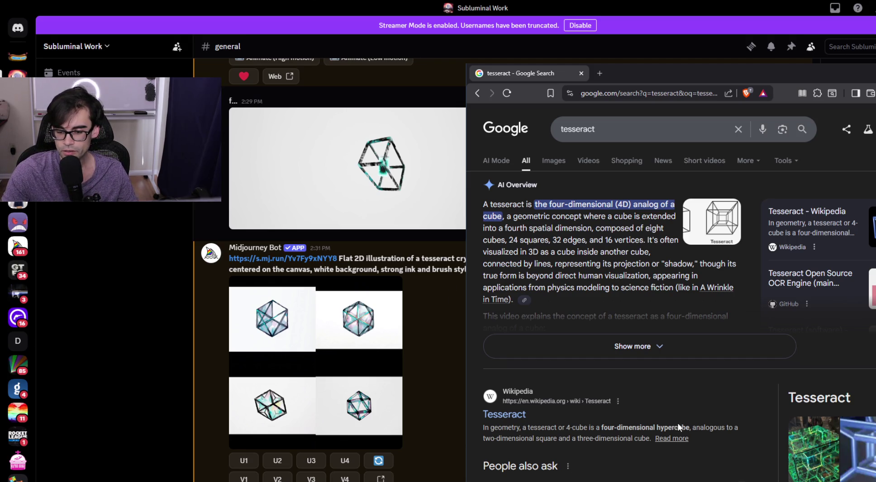
drag(689, 428, 656, 428)
click(582, 74)
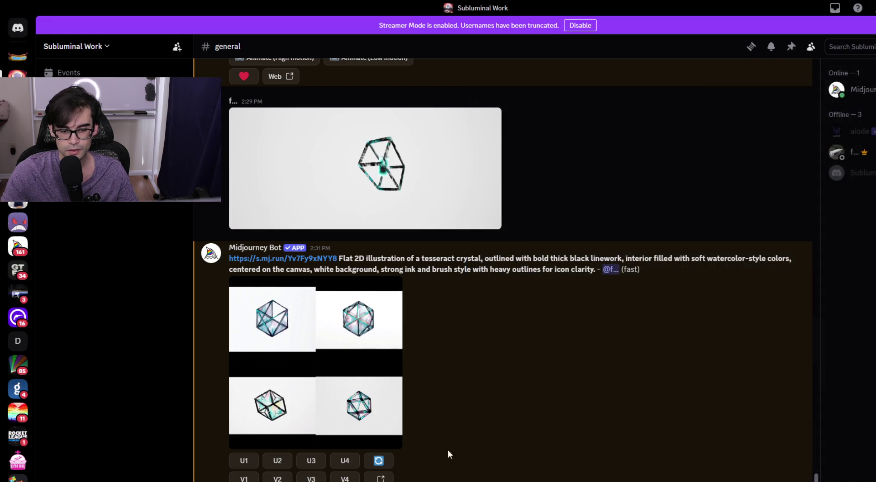
Submit a new /imagine prompt for a 'hypercube made out of a crystaline material'.
mouse_move(595, 272)
mouse_down()
mouse_move(527, 259)
mouse_move(229, 259)
mouse_up()
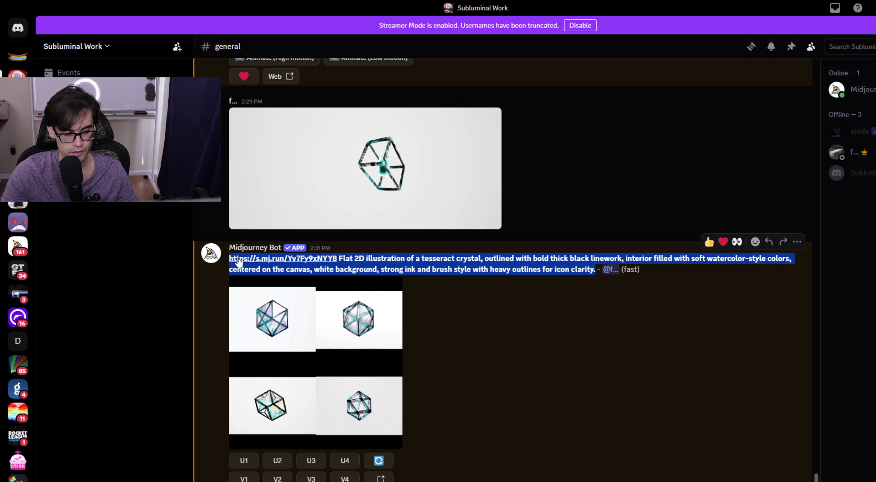
click(136, 181)
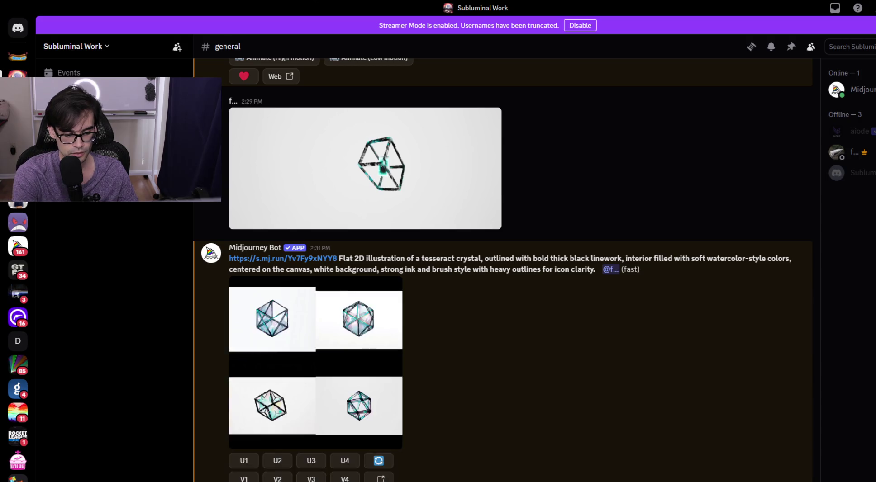
scroll(498, 317, down, 1)
key(Return)
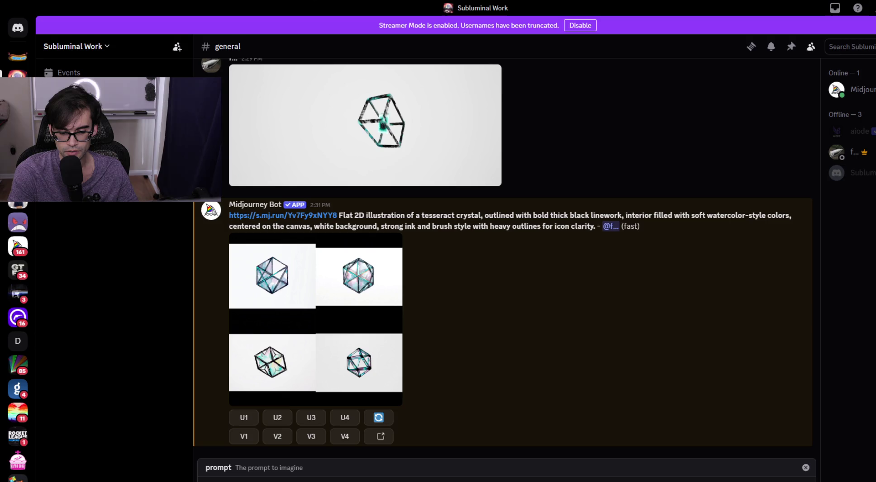
key(Return)
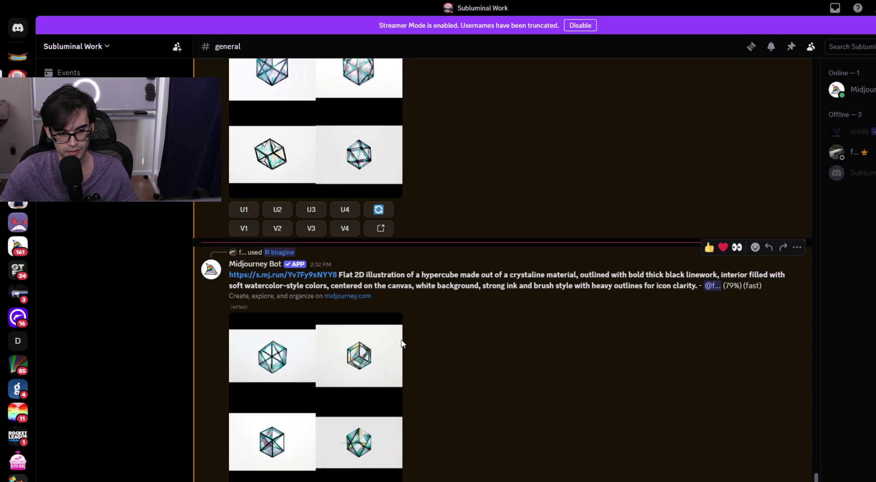
Compare the new hypercube grid full size against the earlier cube reference render.
click(357, 362)
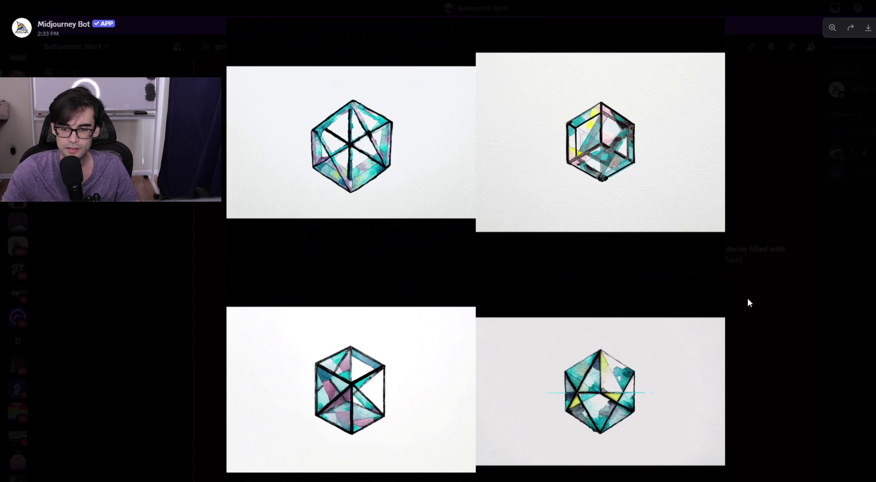
click(745, 302)
scroll(447, 309, up, 3)
scroll(447, 309, up, 5)
click(421, 252)
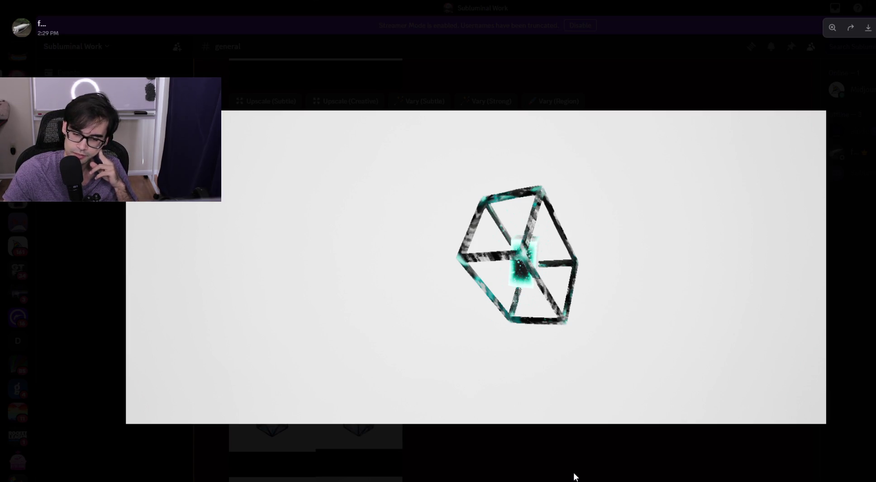
click(549, 445)
scroll(540, 433, down, 5)
click(359, 324)
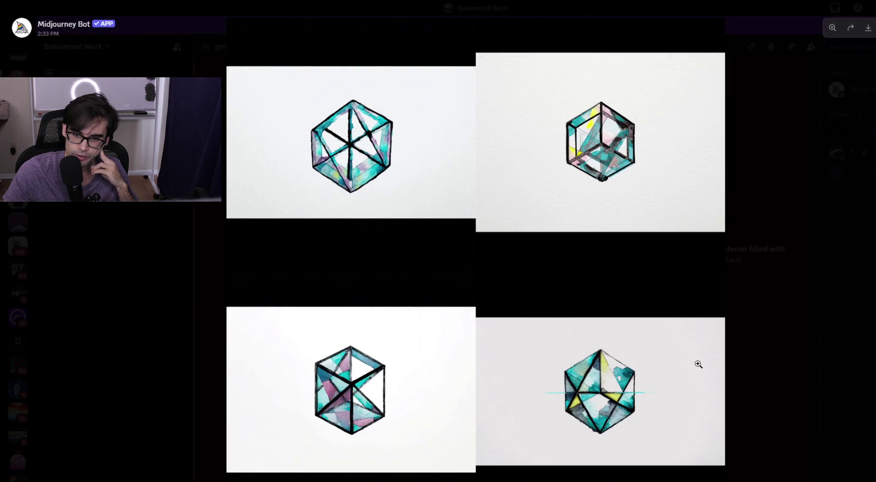
click(756, 313)
Upscale hypercube image U2 and choose Save Image on the full-size result.
click(278, 461)
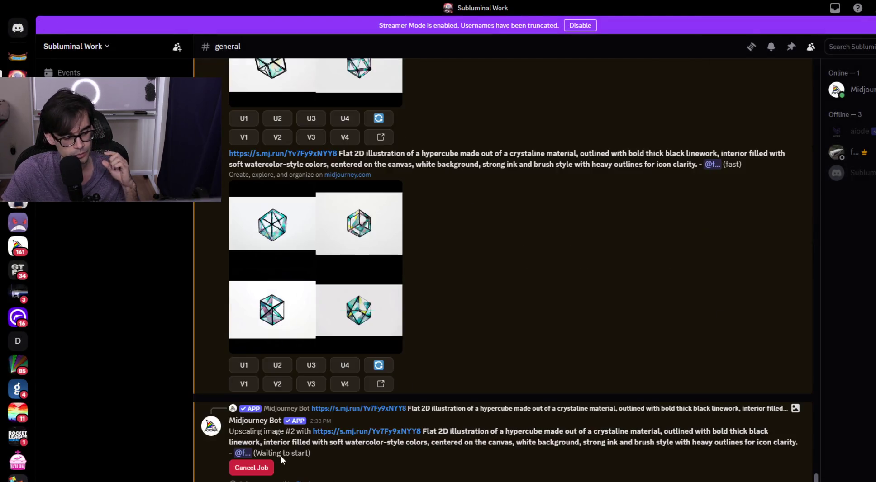
click(333, 306)
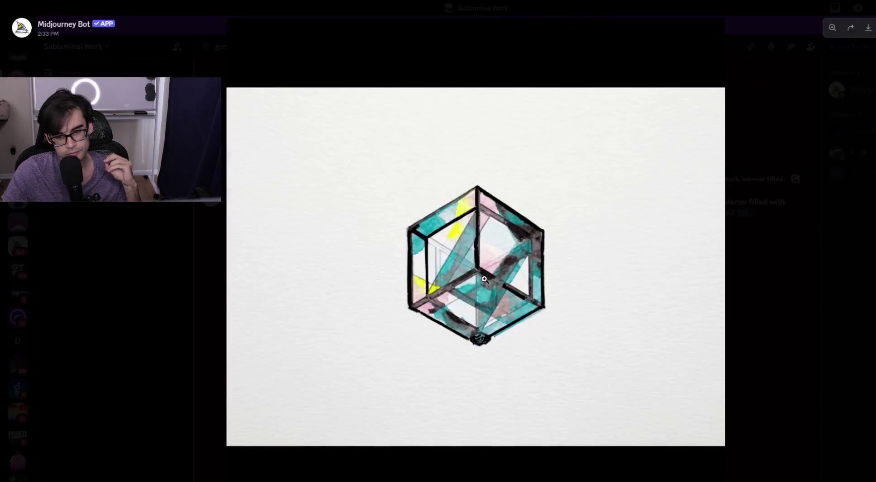
right_click(520, 274)
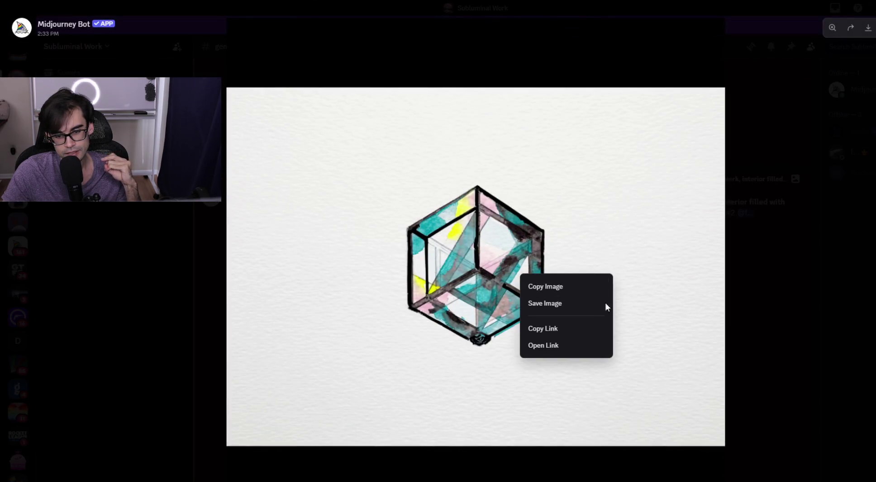
click(567, 306)
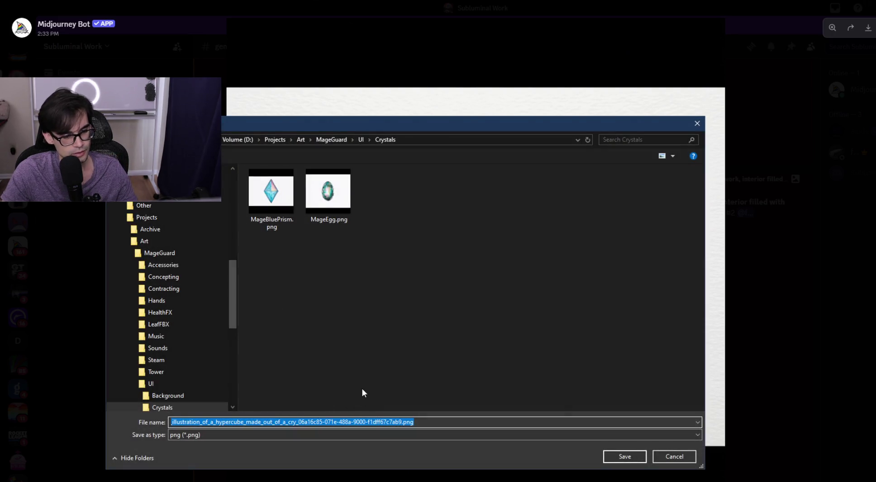
key(alt+Tab)
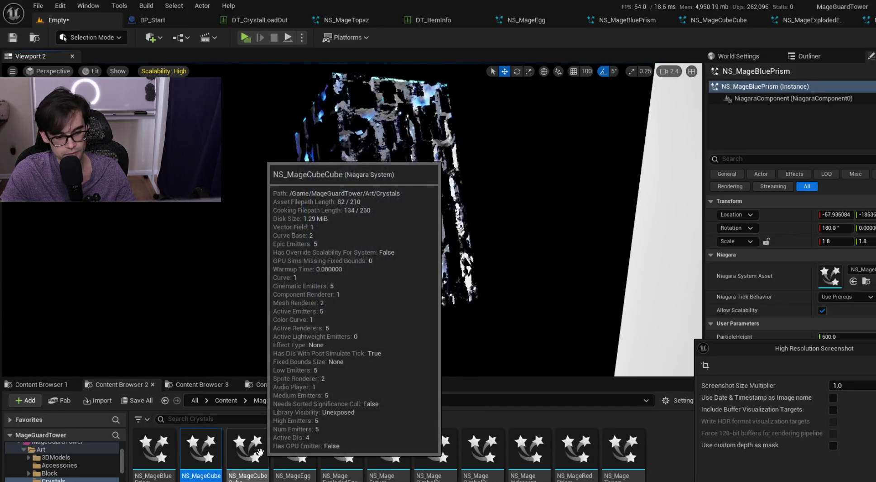
key(alt+Tab)
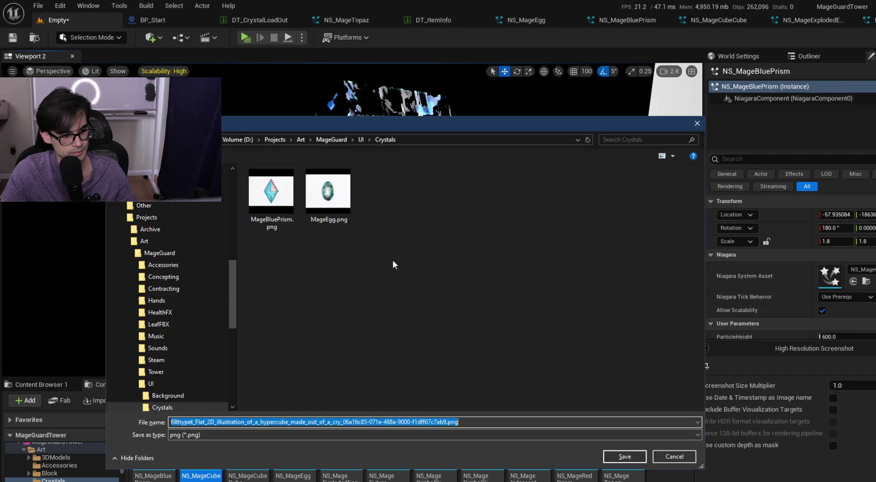
Name the file MageCubeCube.png and save it into the Crystals folder.
click(424, 421)
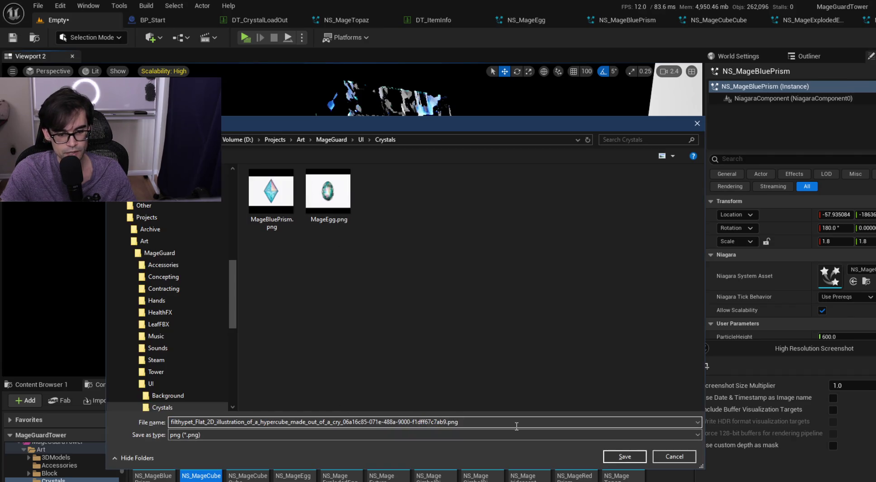
key(ctrl+Right)
key(ctrl+shift+Left)
key(ctrl+shift+Left)
key(ctrl+shift+Left)
key(Right)
key(ctrl+shift+Left)
key(ctrl+shift+Left)
key(ctrl+shift+Left)
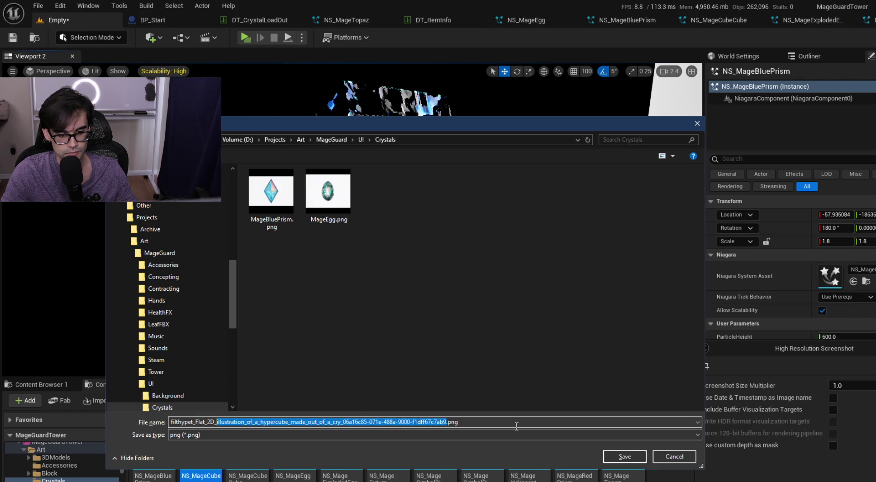
text(MageCubeCube)
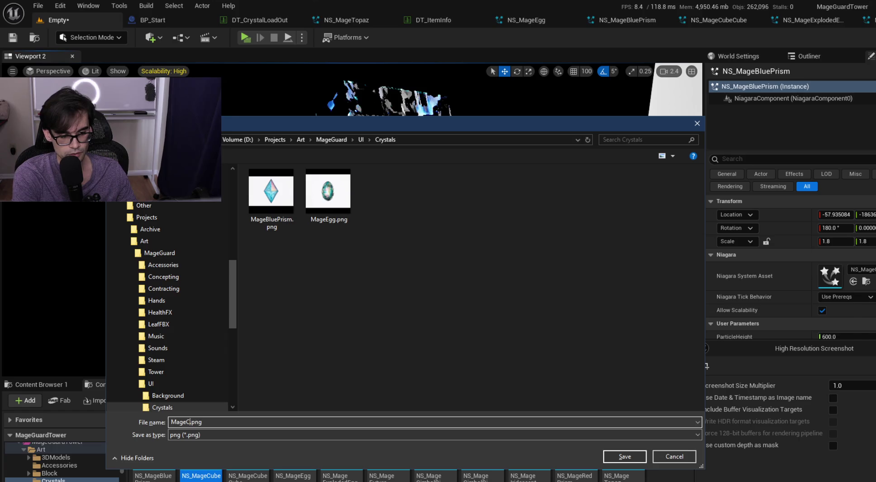
key(Return)
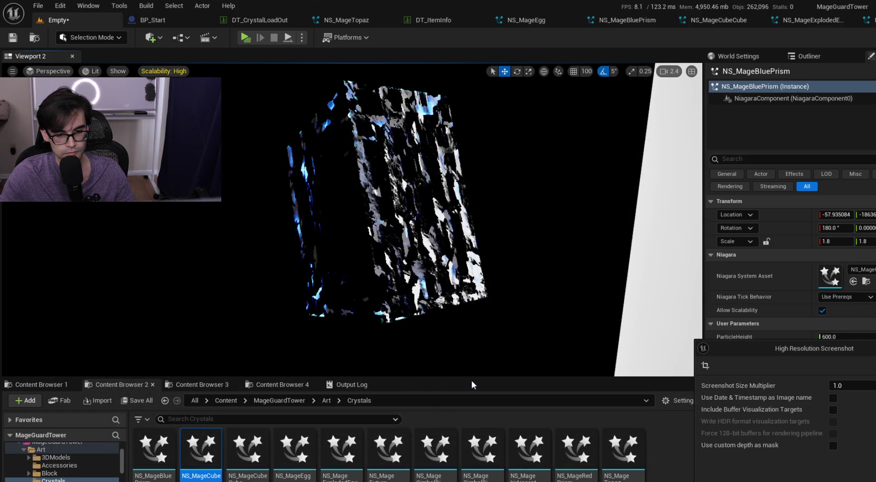
key(alt+Tab)
Post the dark shattered crystal render to the channel and view it full size.
click(723, 355)
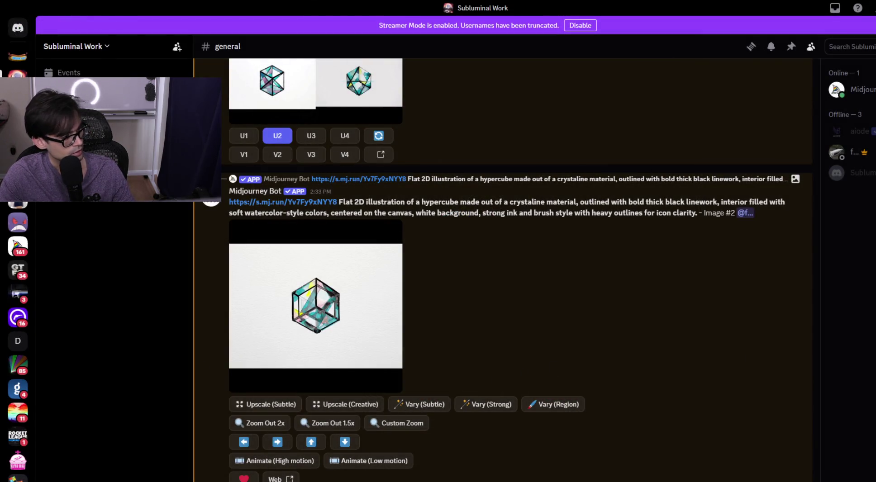
mouse_move(0, 398)
mouse_down()
mouse_move(143, 398)
mouse_move(428, 322)
mouse_move(409, 466)
mouse_up()
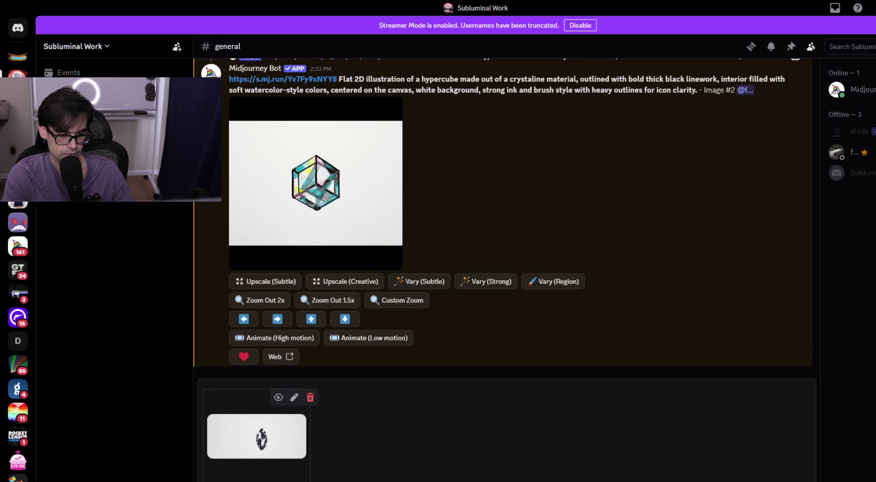
key(Return)
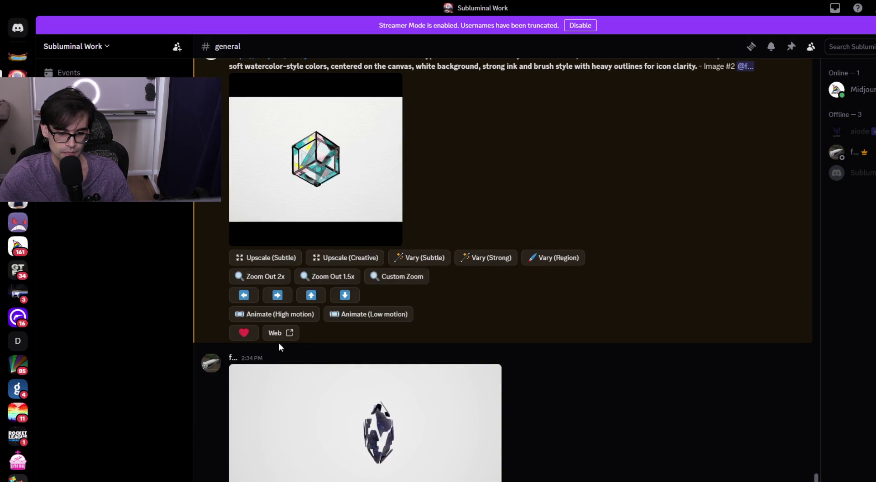
click(416, 415)
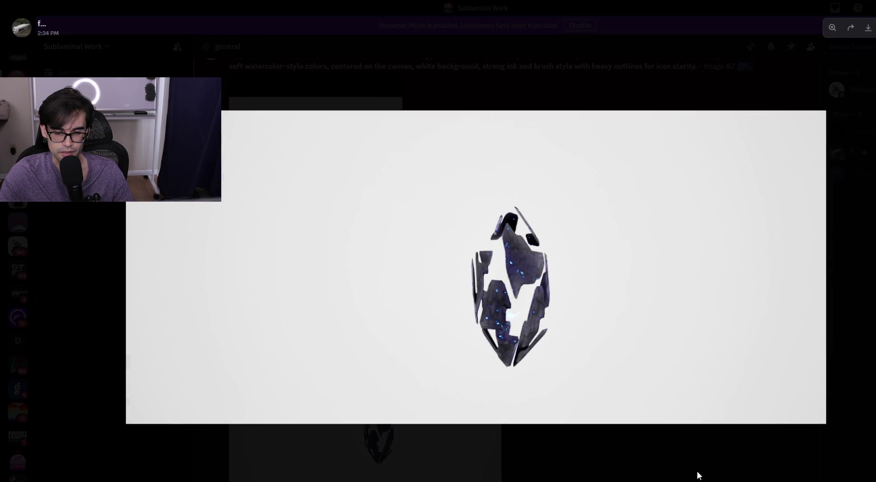
click(697, 475)
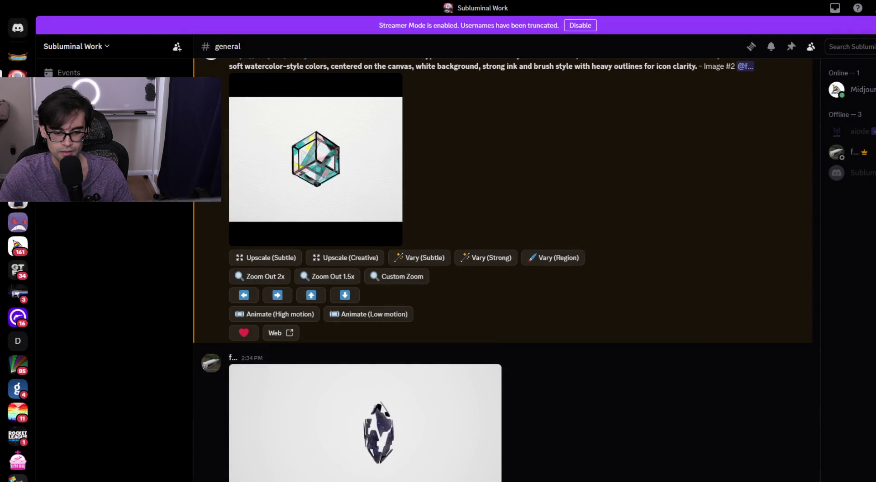
Copy the posted render's link and start a new /imagine prompt.
click(429, 432)
right_click(521, 328)
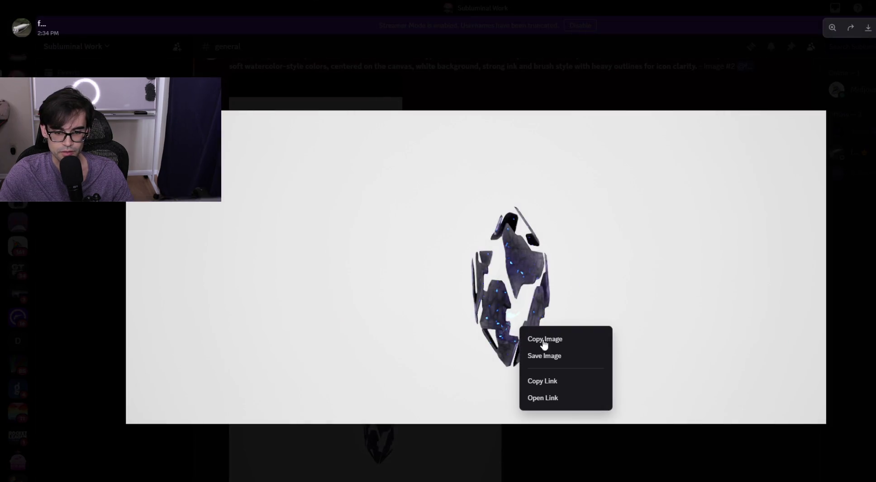
click(571, 385)
key(Escape)
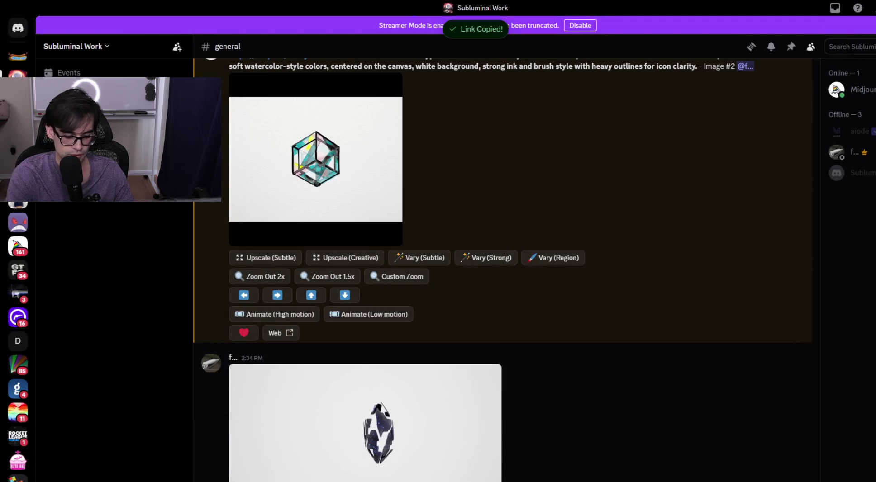
text(/)
key(Return)
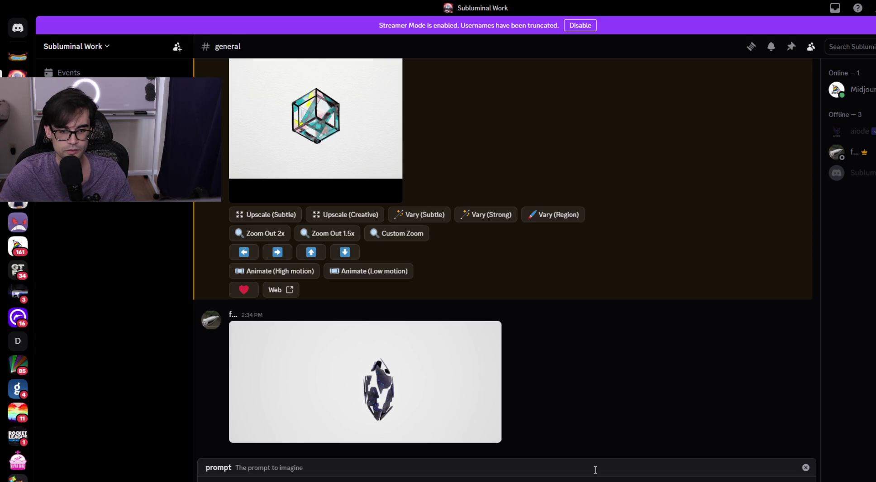
Reuse the earlier hypercube prompt after the egg image link in /imagine, adapted for the egg, and submit it.
scroll(533, 244, up, 7)
drag(339, 359, 699, 370)
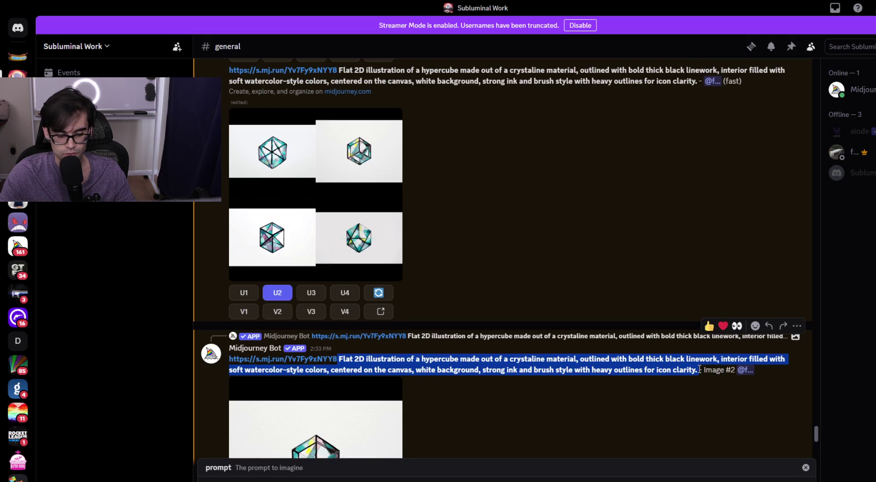
key(ctrl+c)
click(696, 480)
key(ctrl+v)
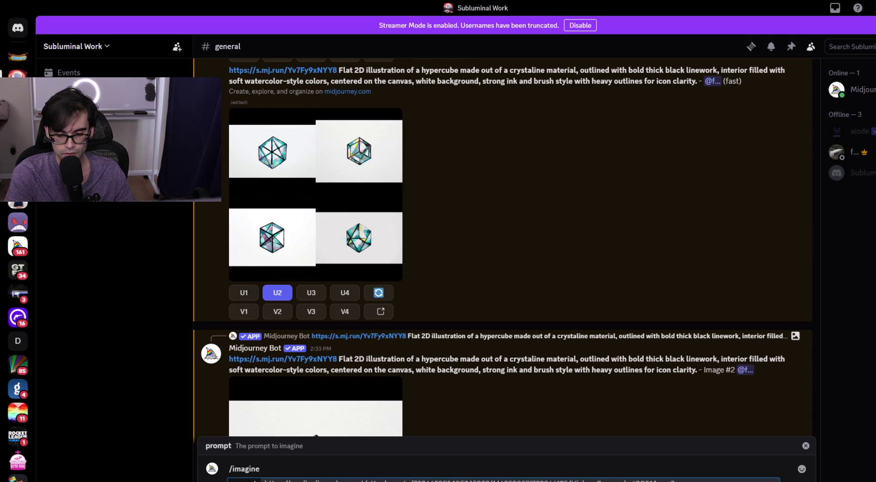
key(Return)
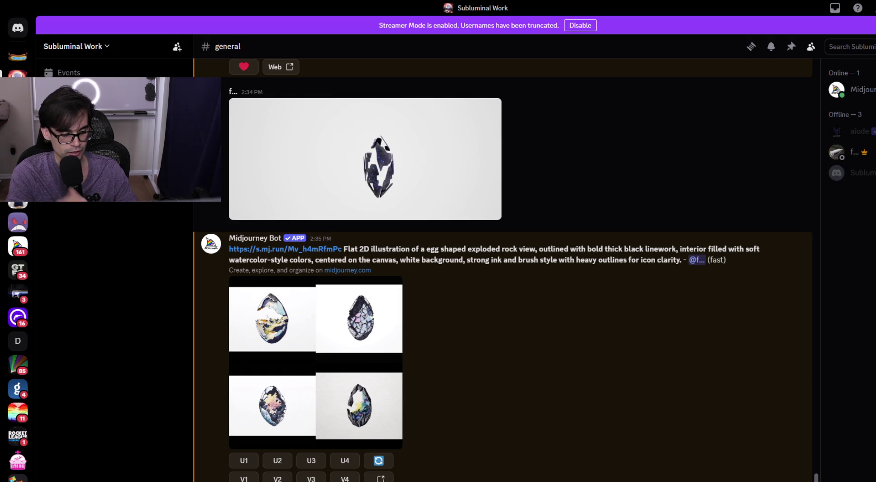
Compare the four egg variations enlarged, then upscale egg image #4 (U4).
click(329, 348)
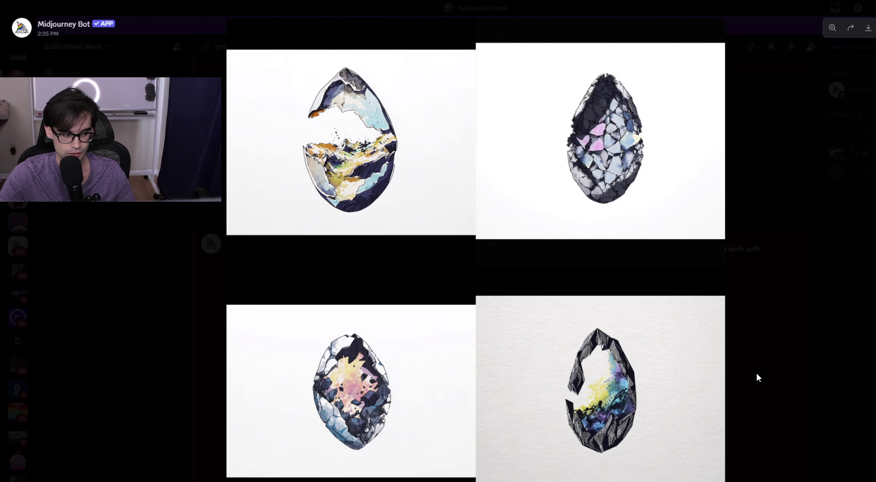
click(750, 395)
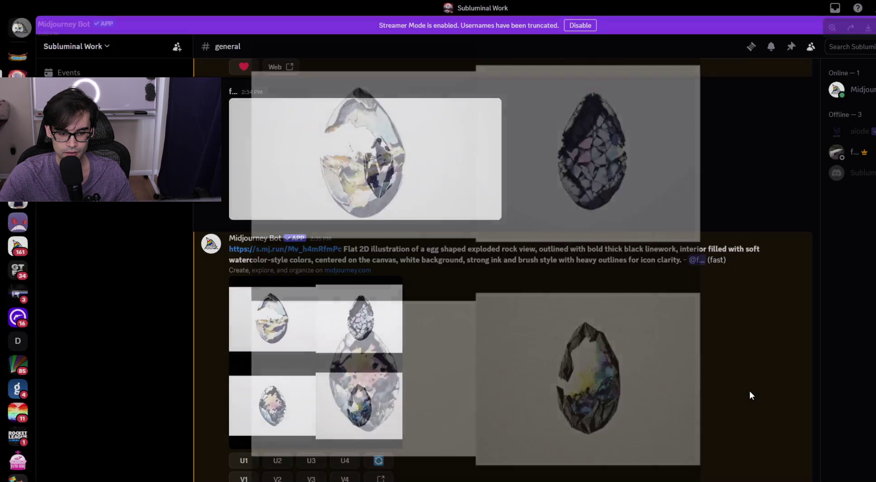
click(273, 383)
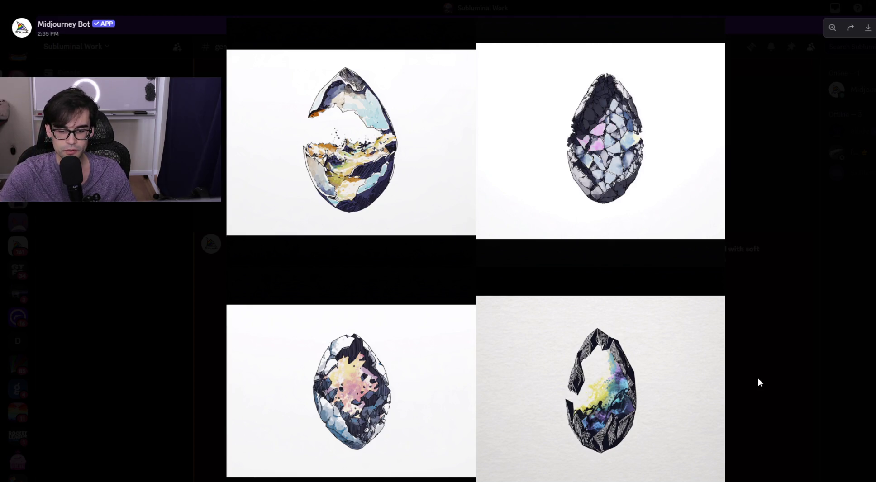
click(780, 365)
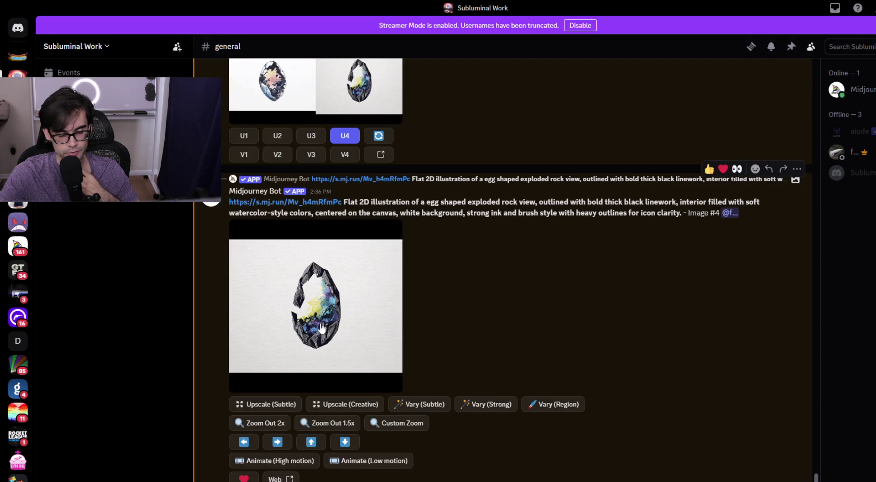
click(321, 328)
Save the upscaled egg image as a MageEggExplode PNG in the UI Crystals folder.
right_click(501, 306)
click(543, 335)
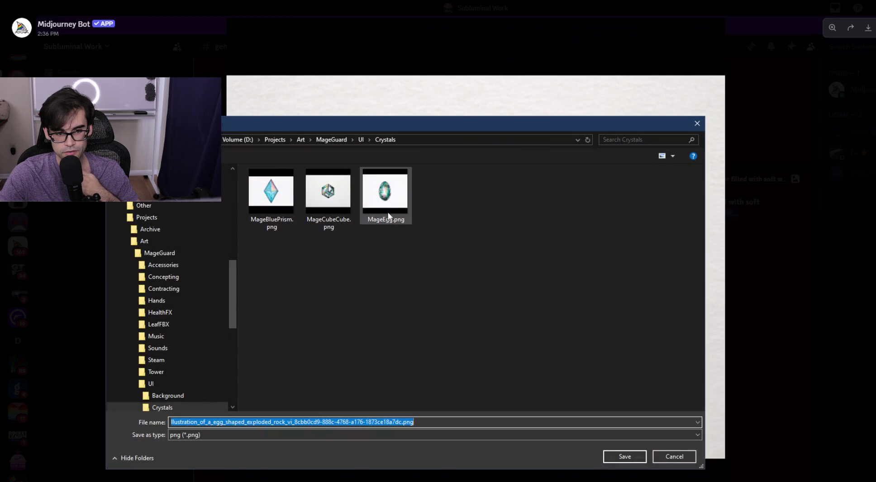
click(511, 402)
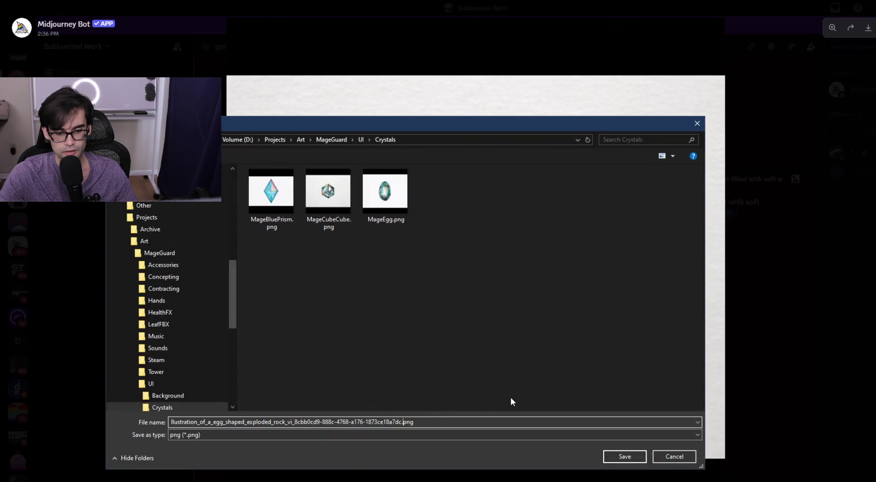
key(ctrl+shift+Left)
key(ctrl+shift+Left)
key(ctrl+shift+Left)
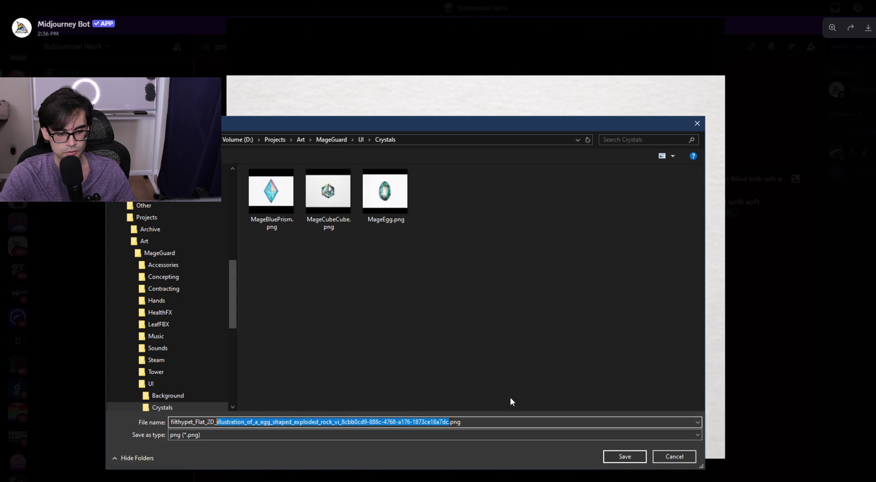
key(ctrl+shift+Left)
text(Mage)
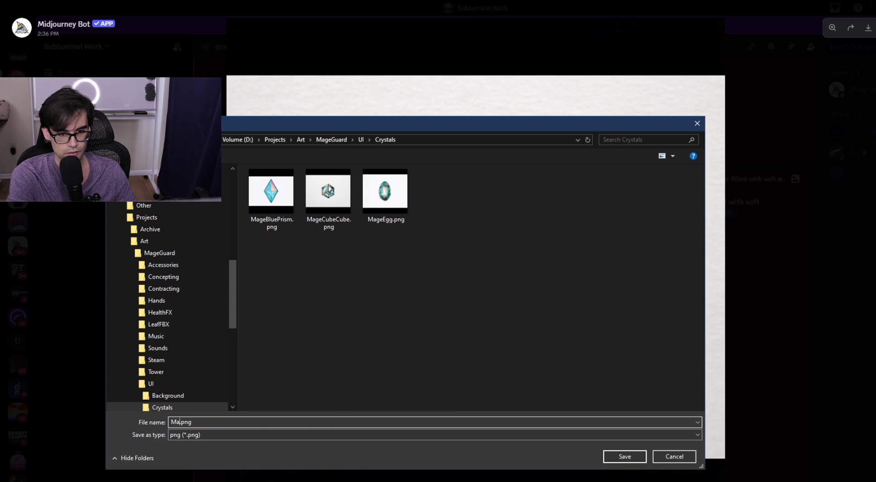
text(EffExplo)
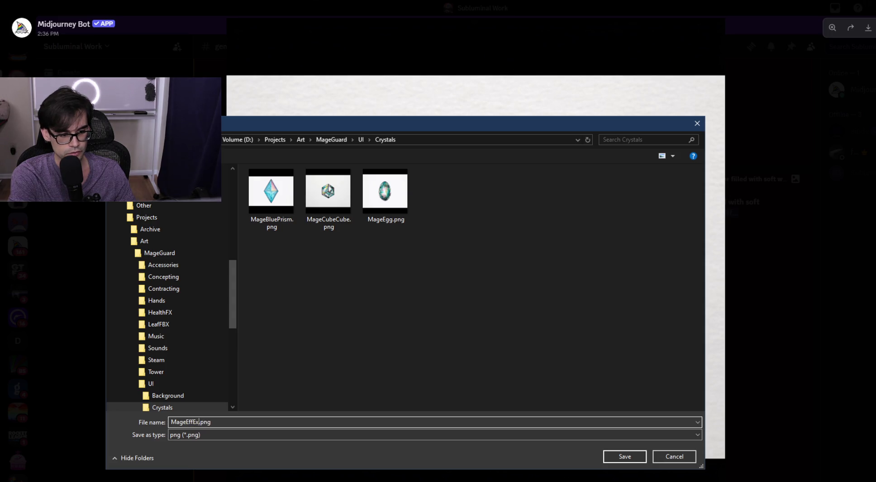
key(BackSpace)
key(BackSpace)
key(BackSpace)
text(ggEx)
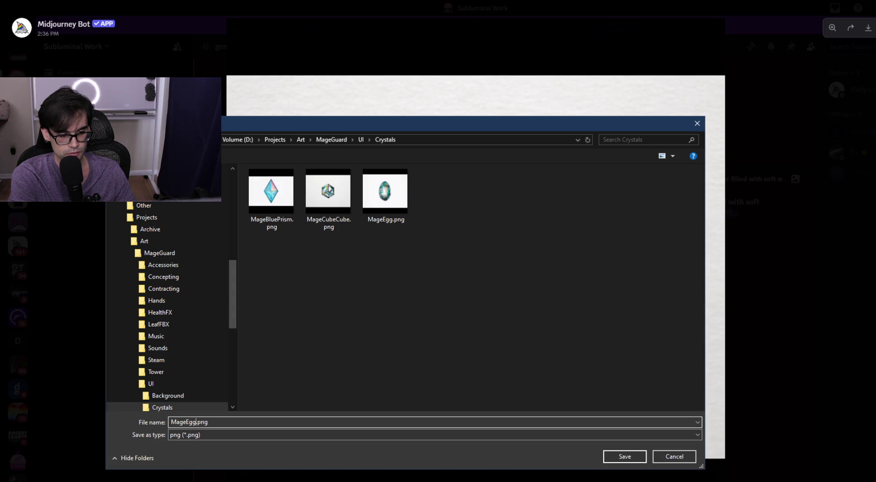
text(plode)
key(Return)
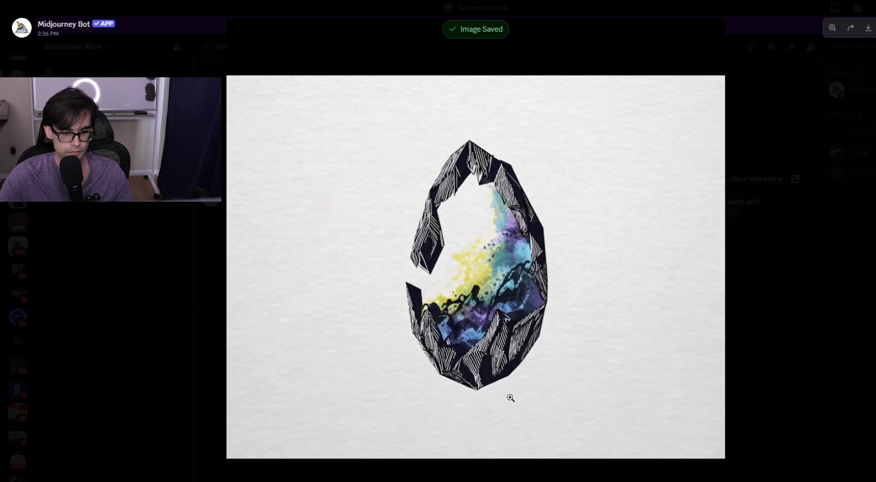
click(823, 338)
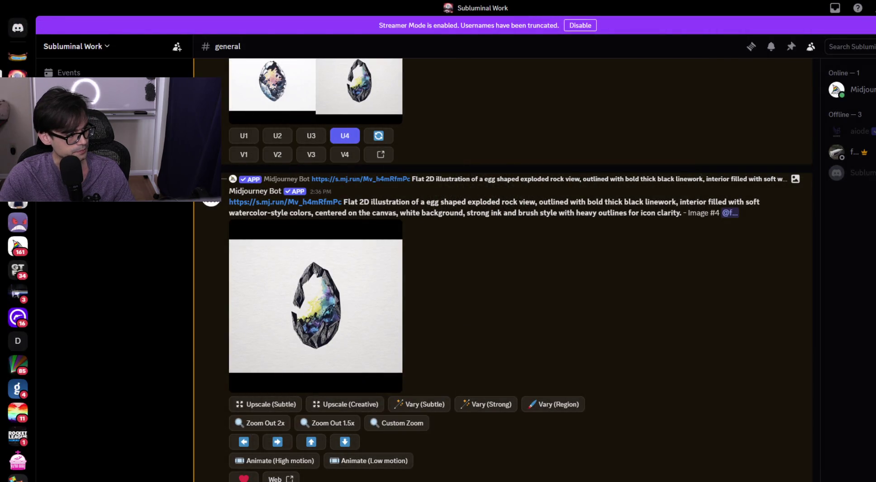
Post the stacked tree crystal screenshot to #general and check it enlarged.
mouse_move(479, 481)
mouse_down()
mouse_move(498, 472)
mouse_move(521, 425)
mouse_up()
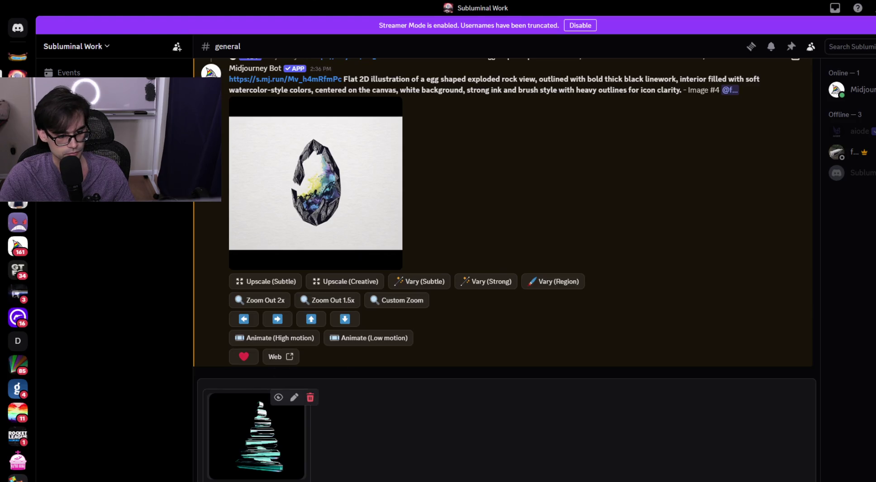
key(Return)
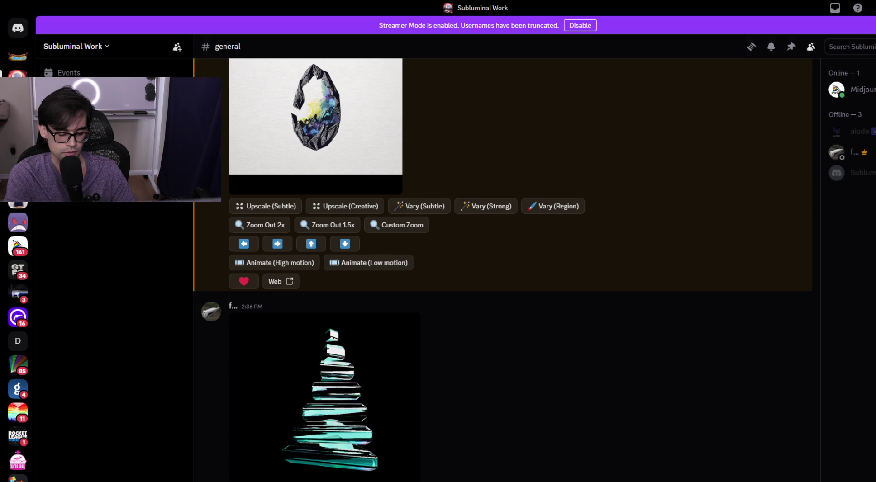
click(318, 360)
click(698, 332)
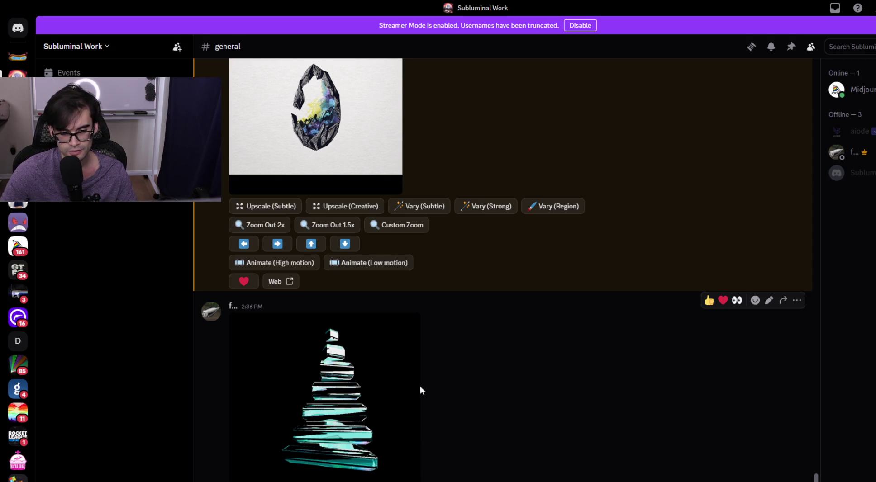
click(401, 382)
click(743, 393)
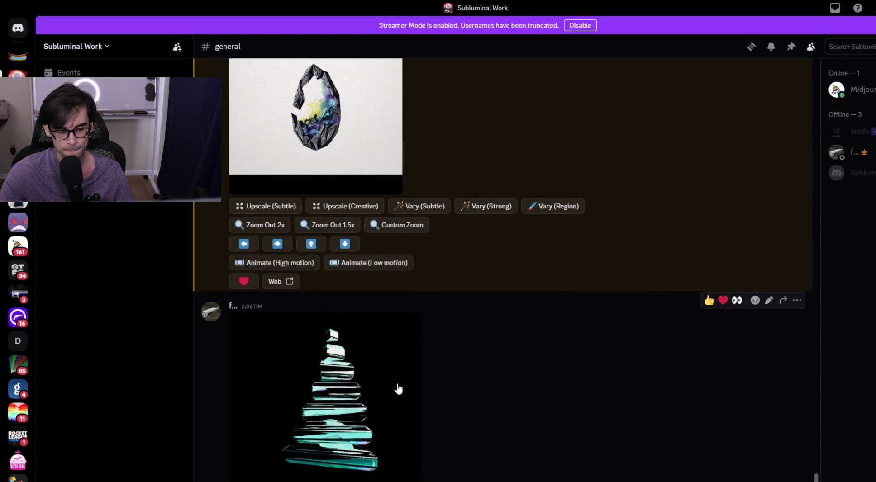
Copy the tree image's link and start a new /imagine prompt.
click(341, 404)
right_click(493, 309)
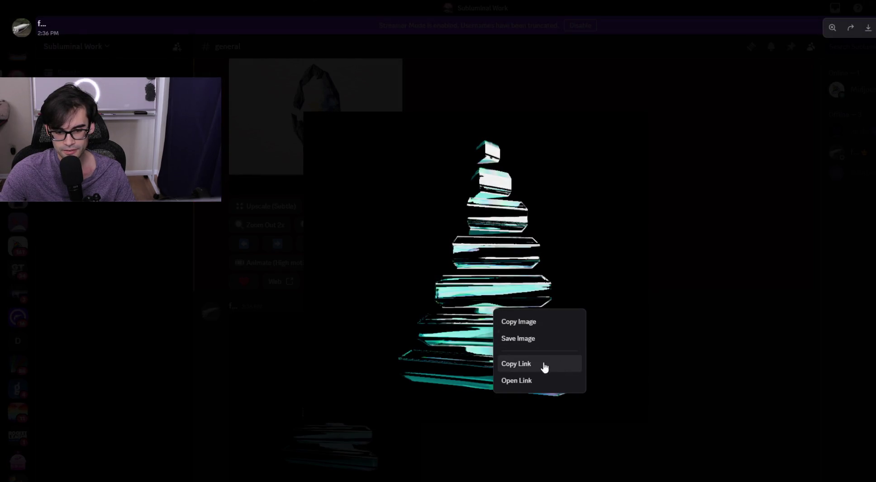
click(515, 366)
click(710, 410)
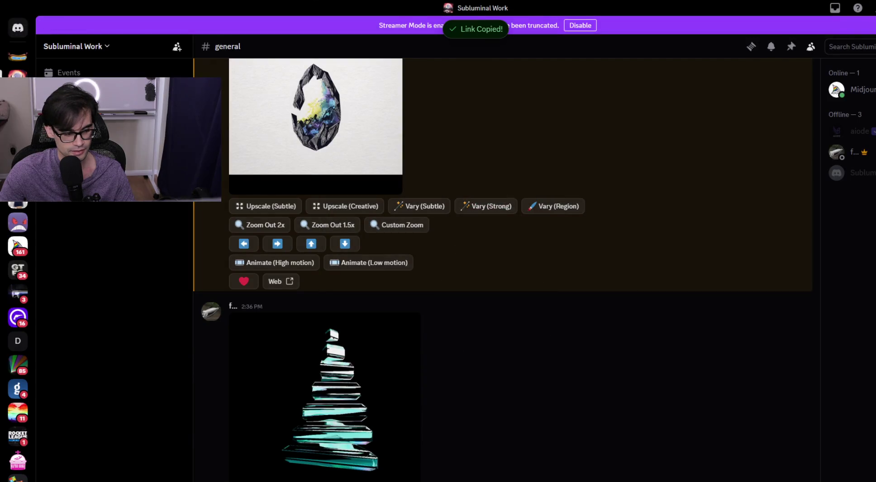
text(/imagine)
key(Return)
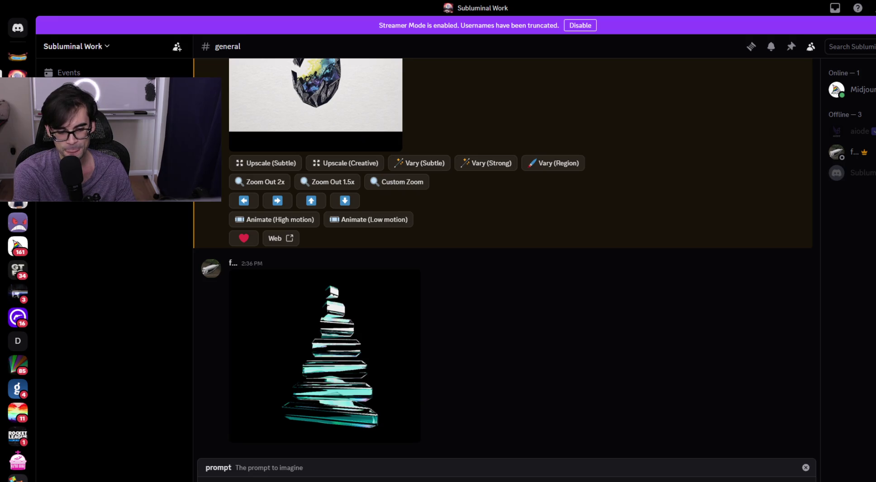
Select the earlier egg prompt text, then paste the tree image link into the /imagine field.
scroll(429, 334, up, 5)
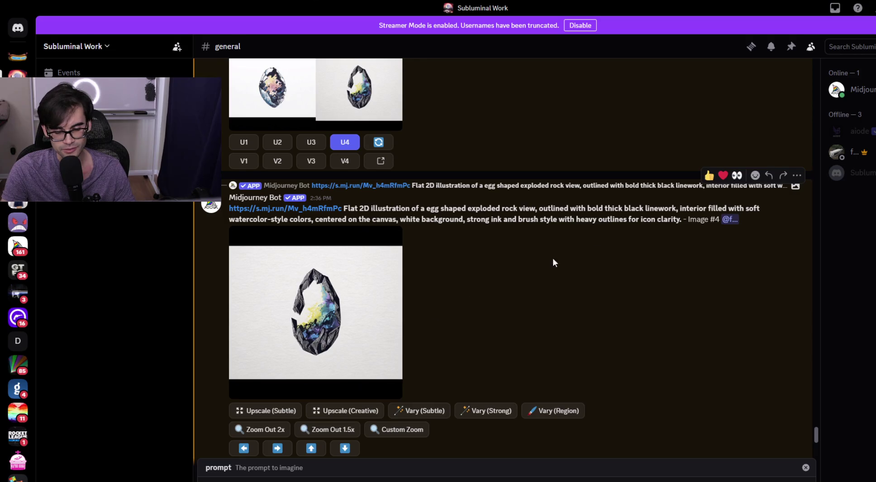
mouse_move(681, 220)
mouse_down()
mouse_move(605, 208)
mouse_move(344, 208)
mouse_up()
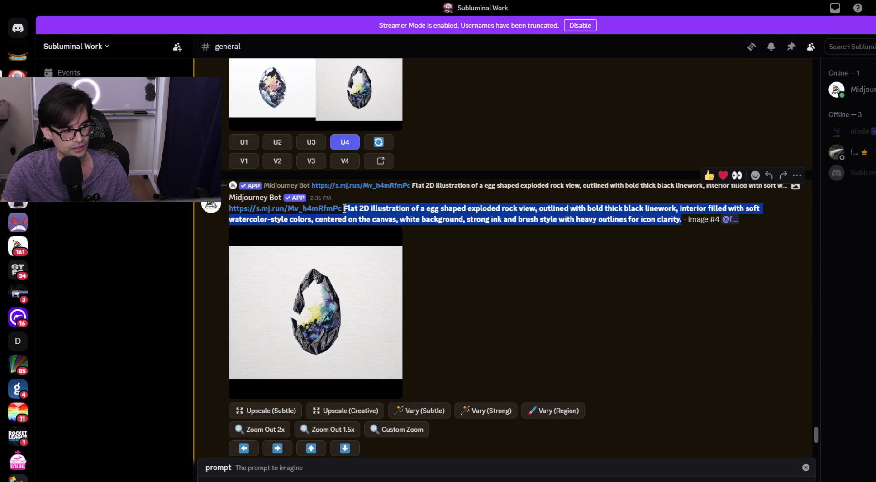
click(498, 470)
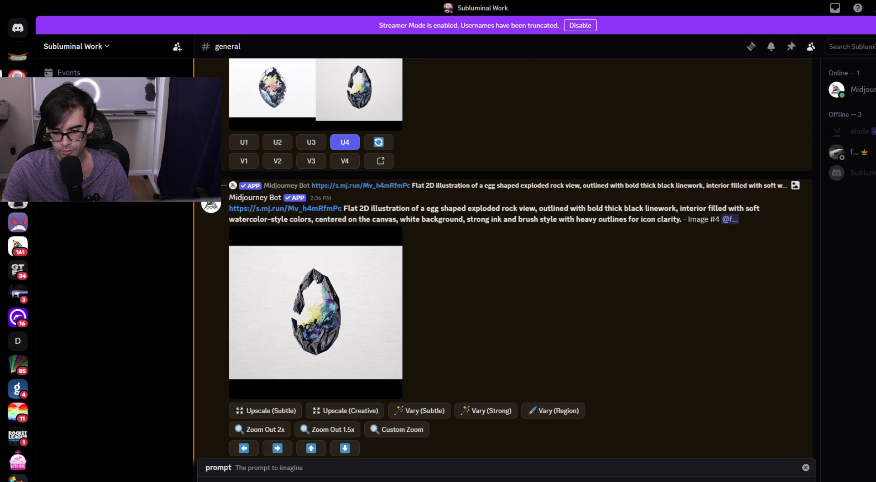
key(ctrl+v)
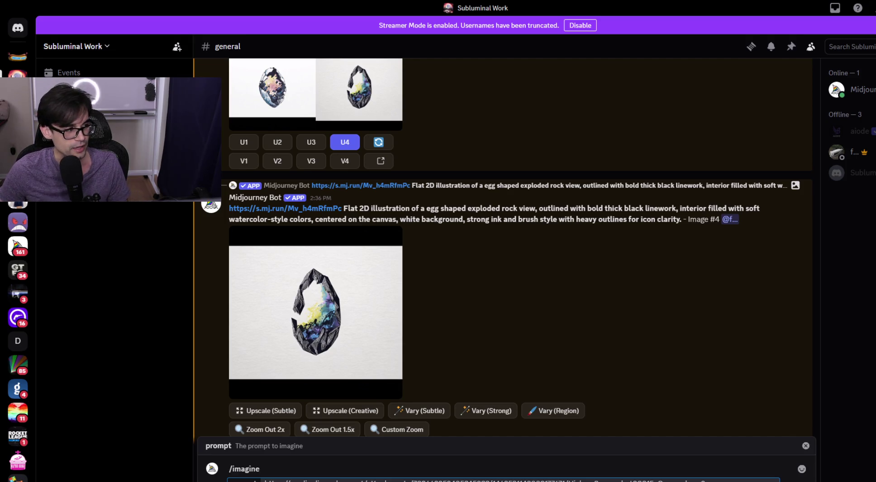